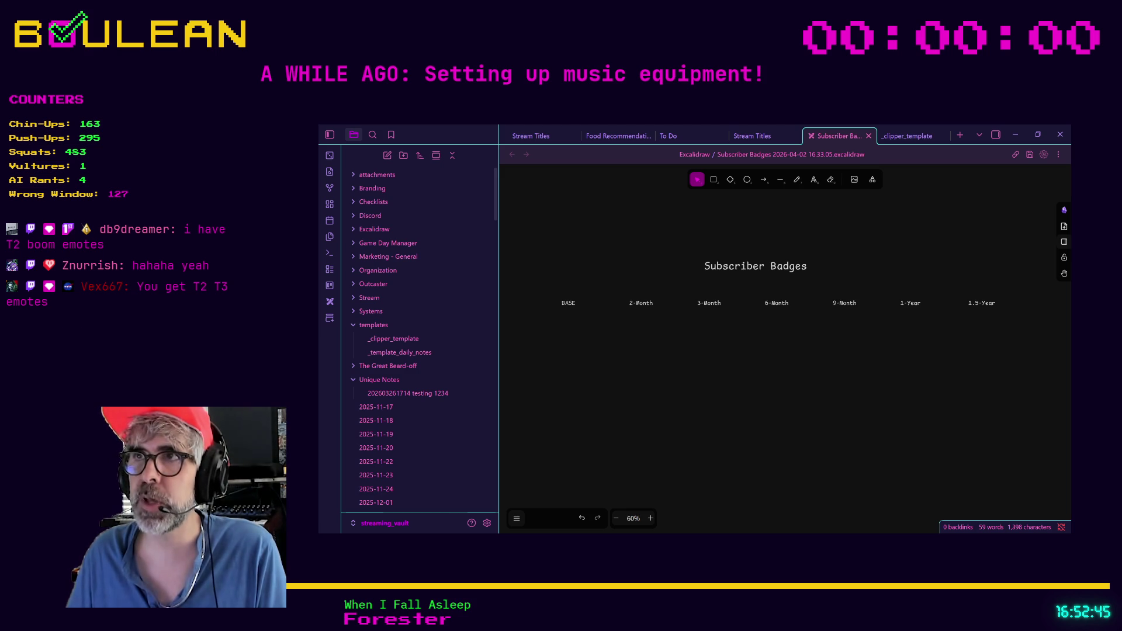
- Move the BASE-to-1.5-Year month labels lower and start a new text box under the title
drag(1008, 384, 612, 291)
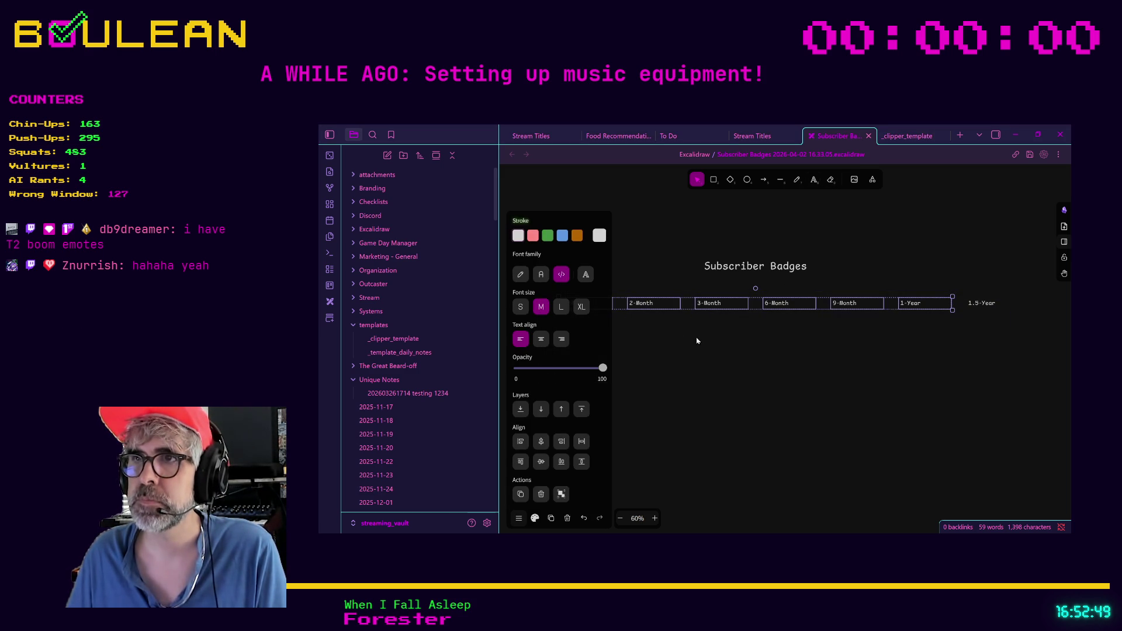
drag(701, 303, 705, 432)
key(ctrl+z)
click(977, 366)
drag(1030, 384, 615, 290)
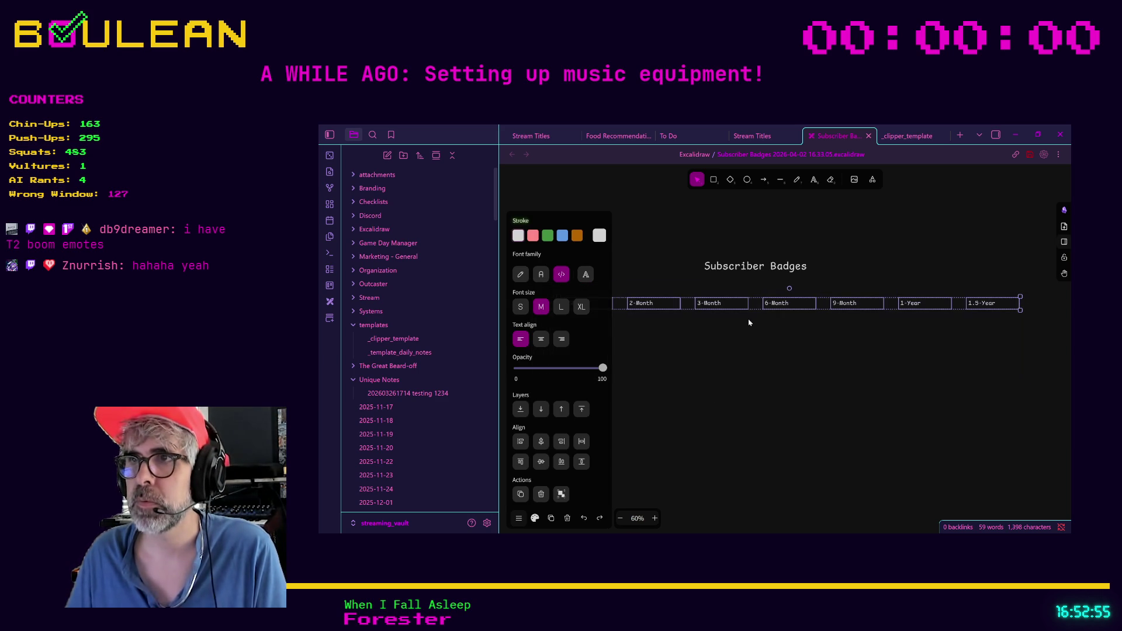
drag(738, 304, 740, 442)
click(754, 341)
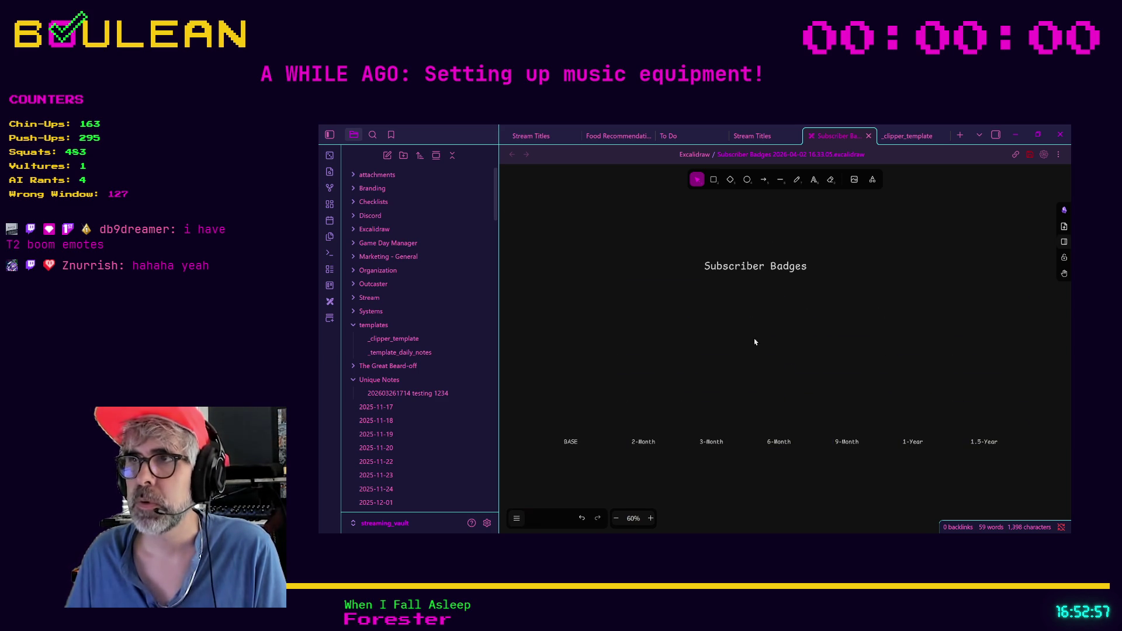
click(813, 180)
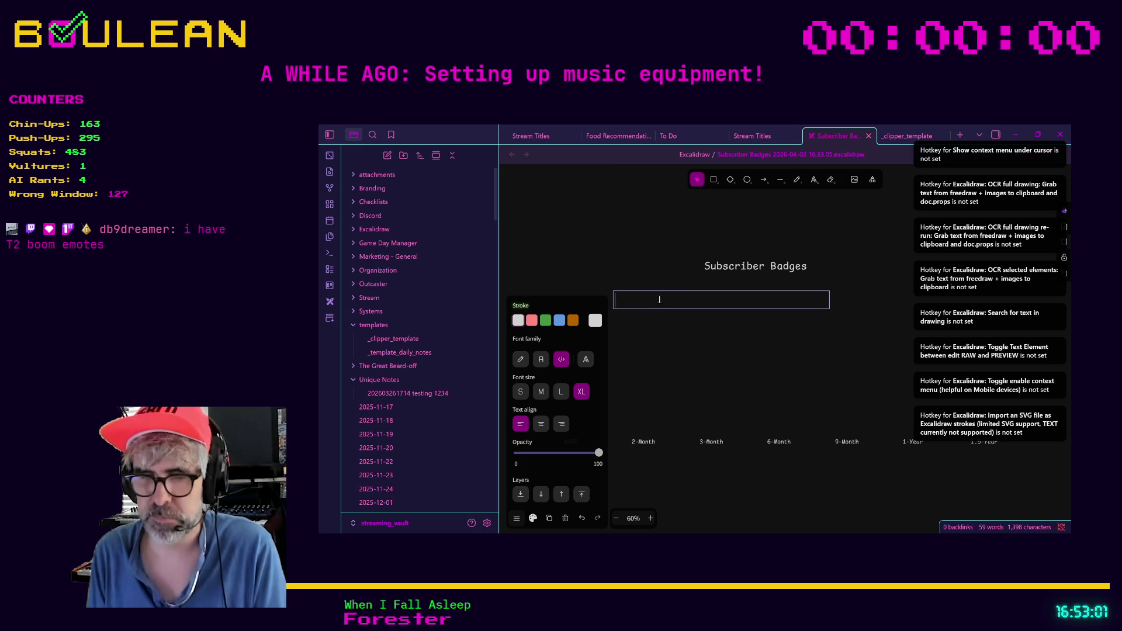
- Write 'Emote Dimensions:' with a new line and set the note to small font size
text(Emote Dimensions:)
key(Return)
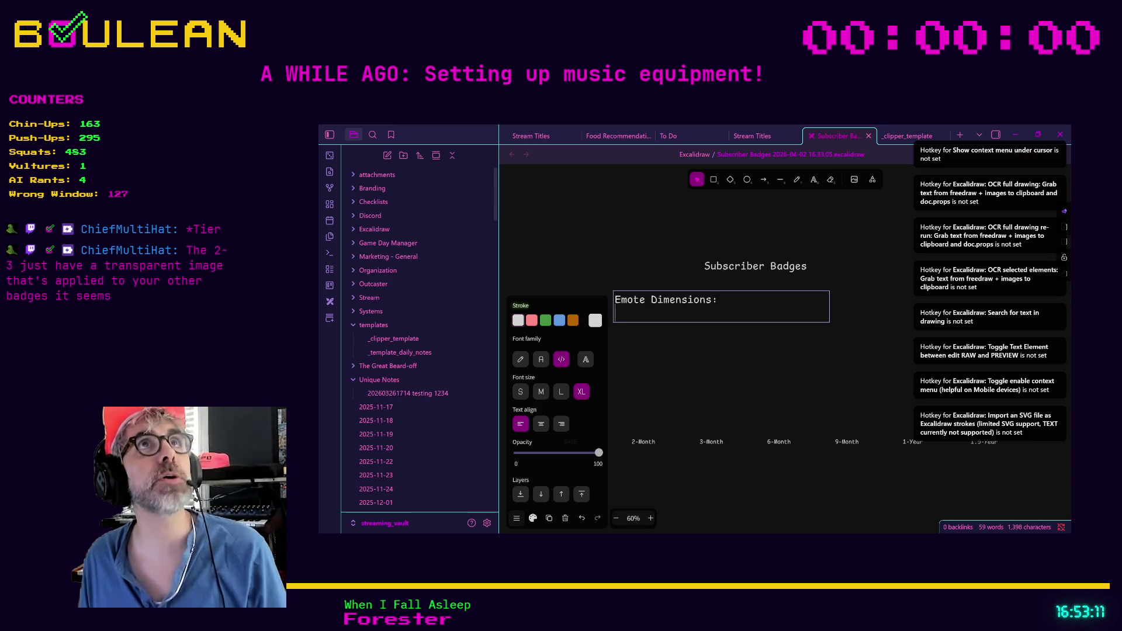
key(Escape)
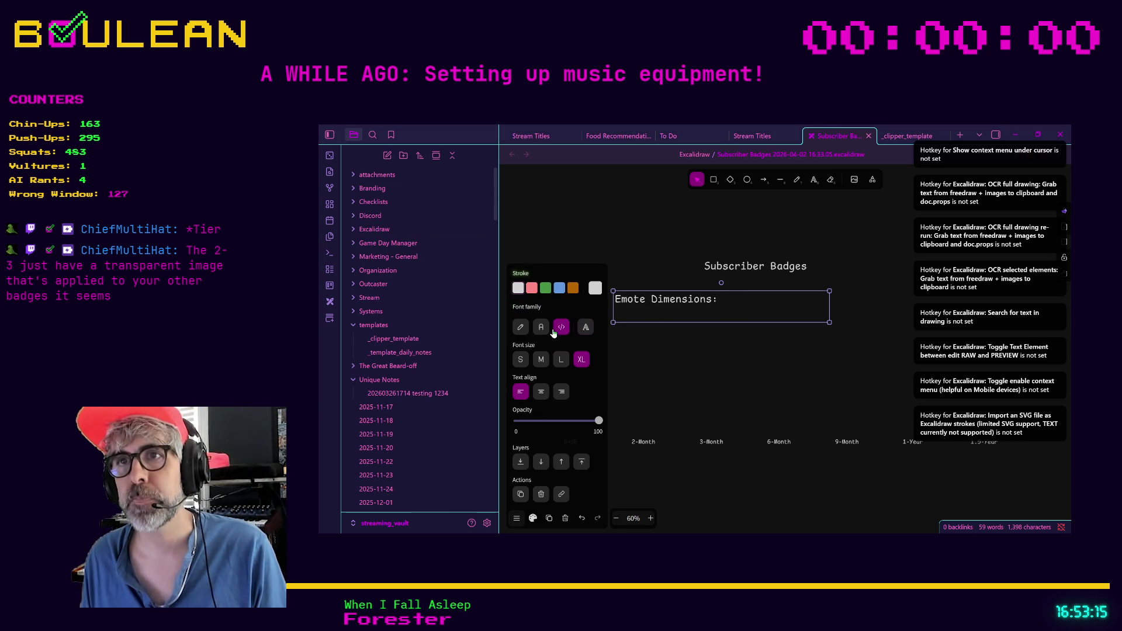
click(521, 360)
- Add a rough sizes line to the note, starting with 18x18 and ending '/ 72 x 72px'
double_click(676, 296)
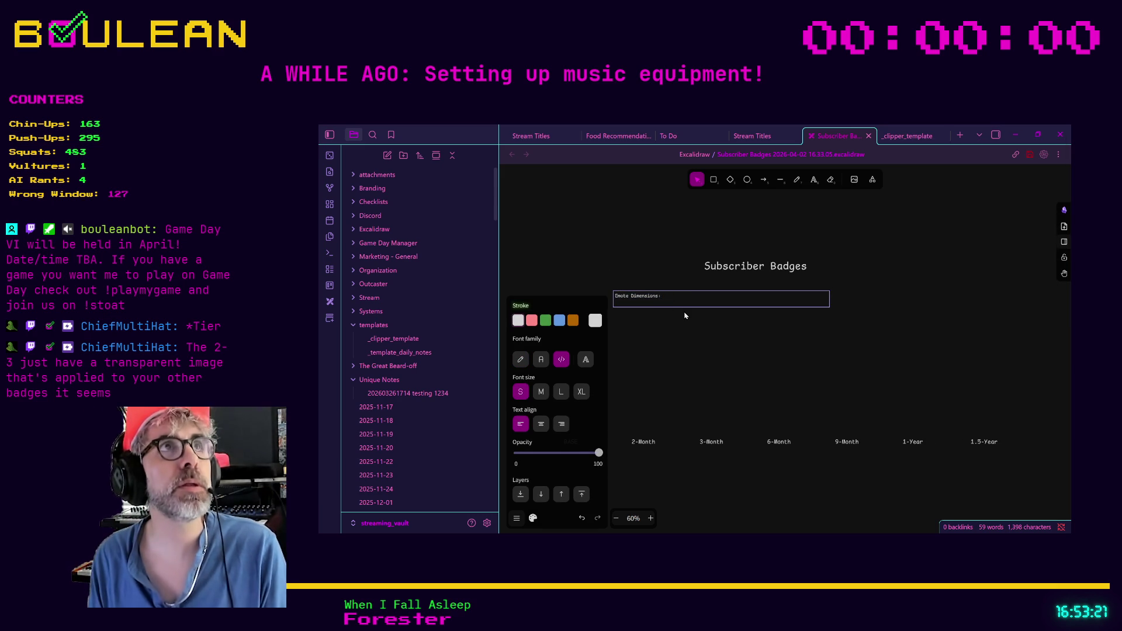
text(18x18)
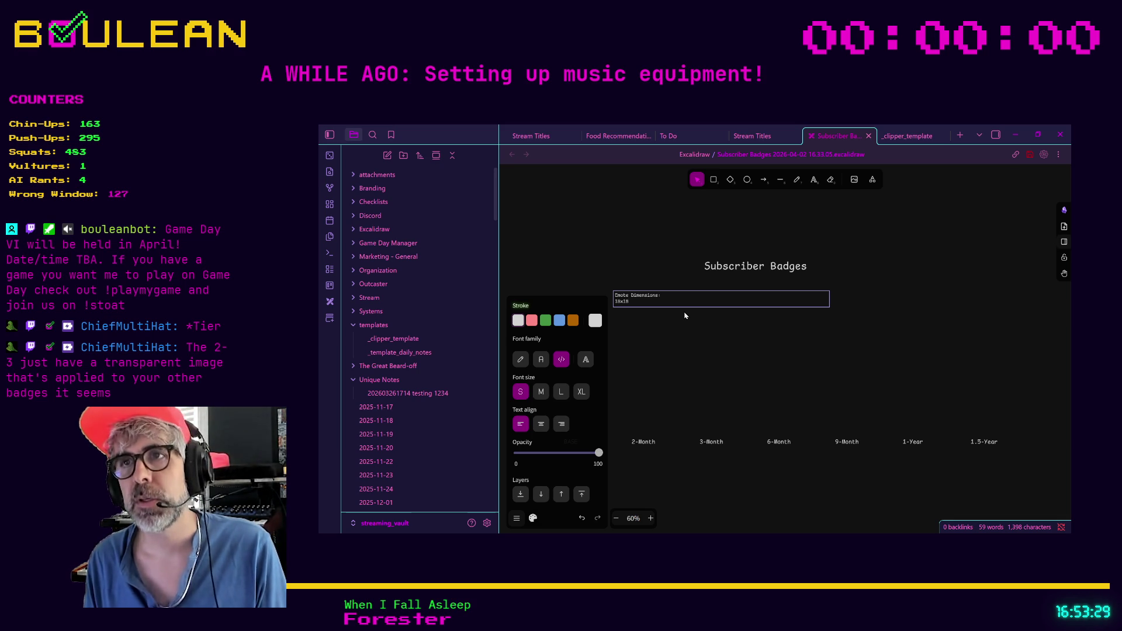
text( /)
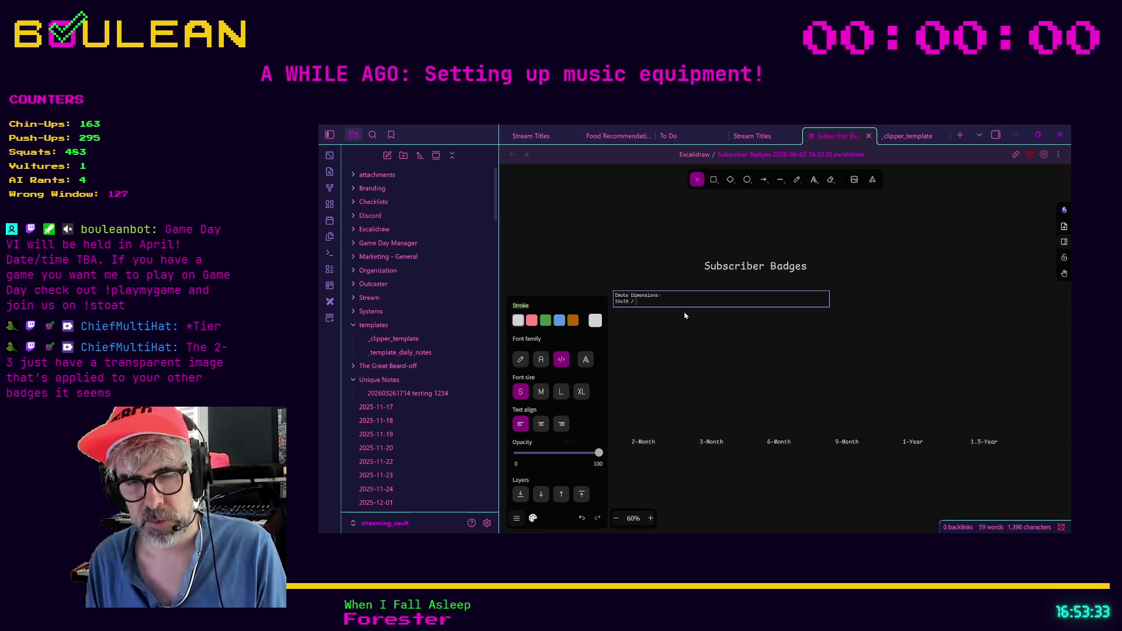
text( 30)
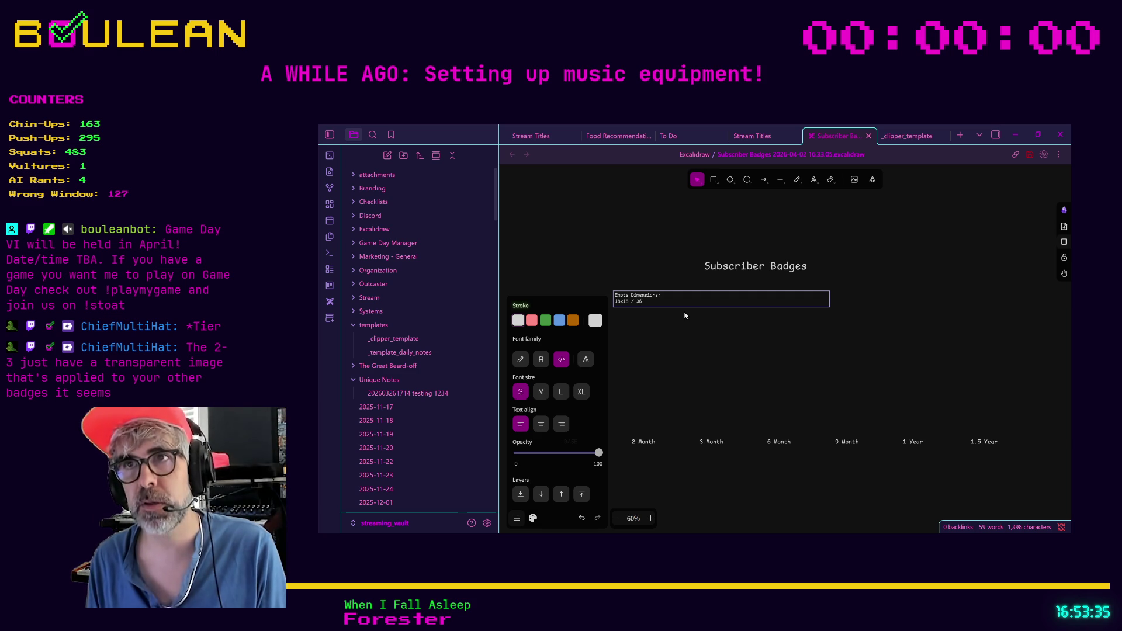
text(x)
text(36)
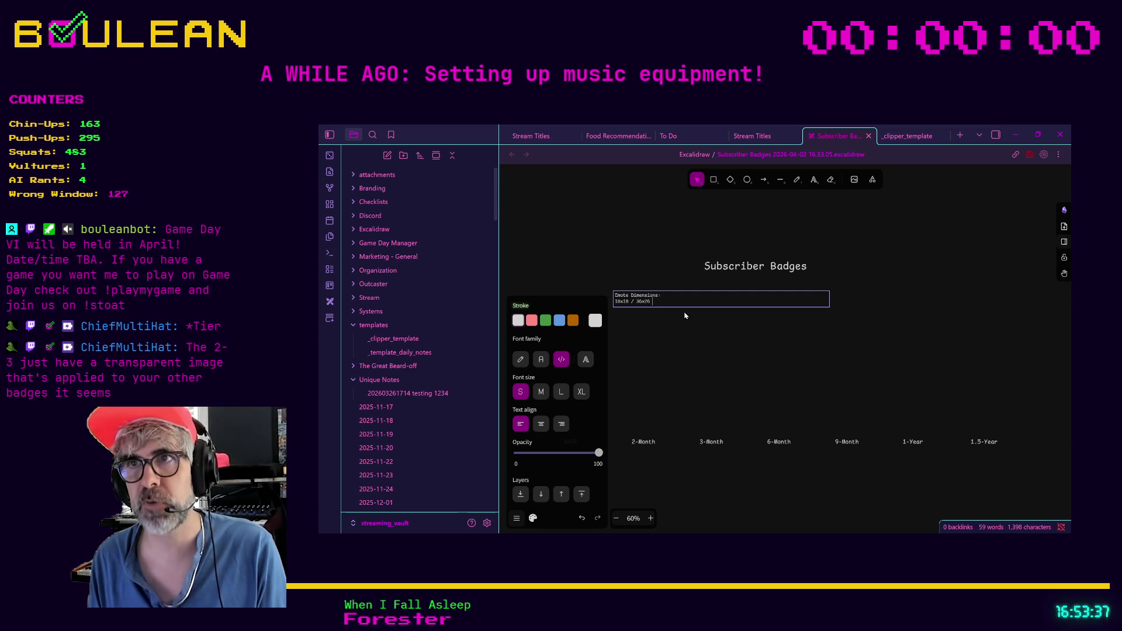
key(BackSpace)
key(BackSpace)
key(BackSpace)
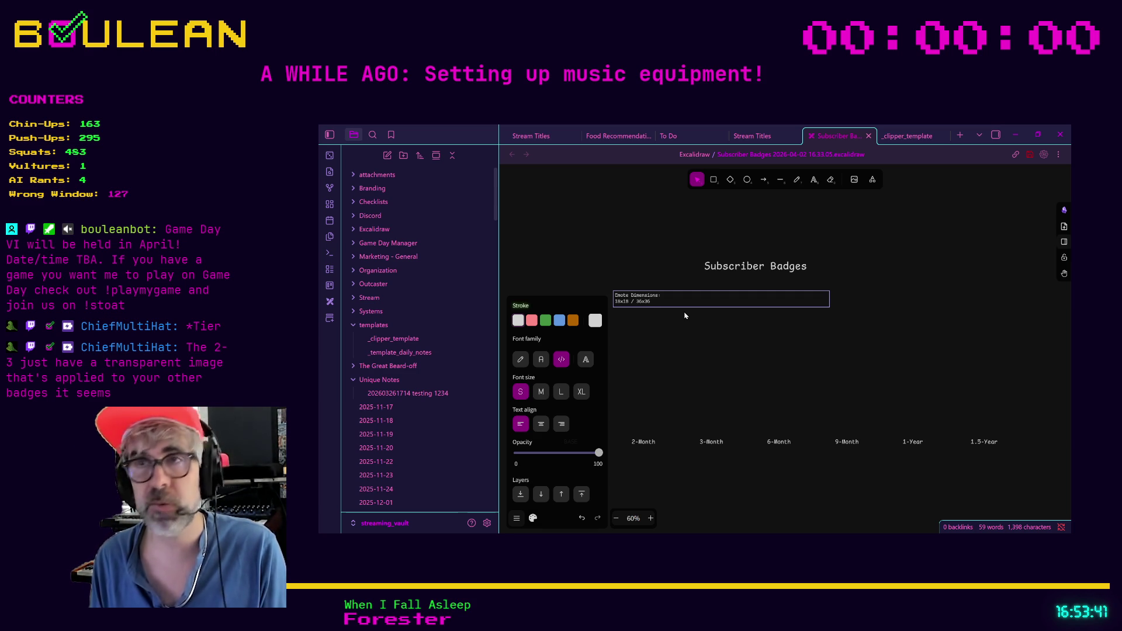
text( / )
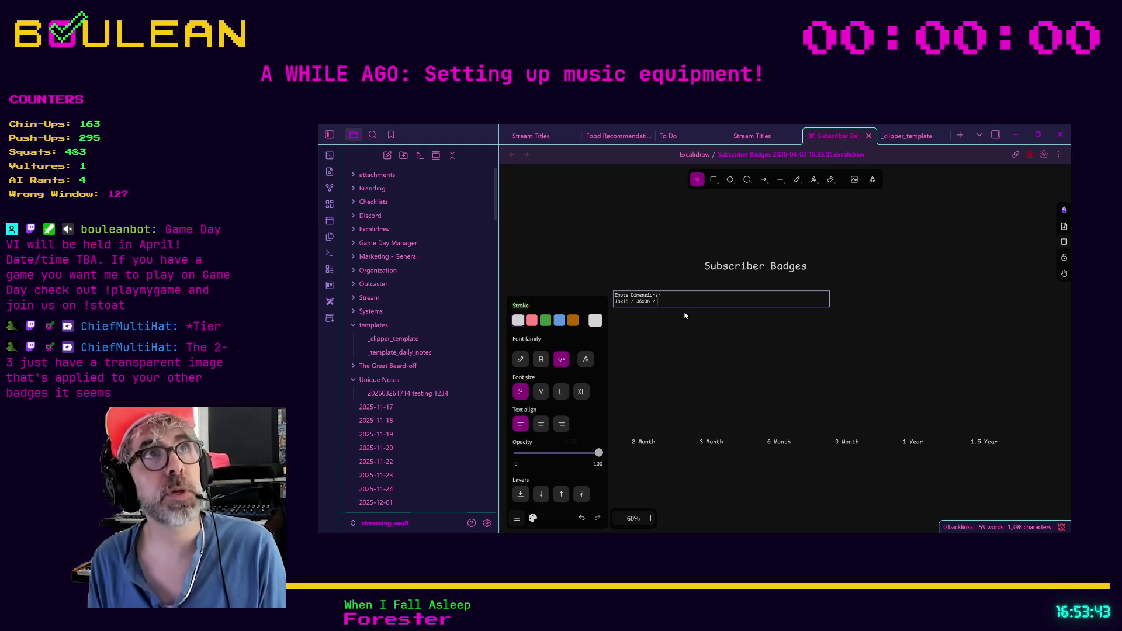
text(72)
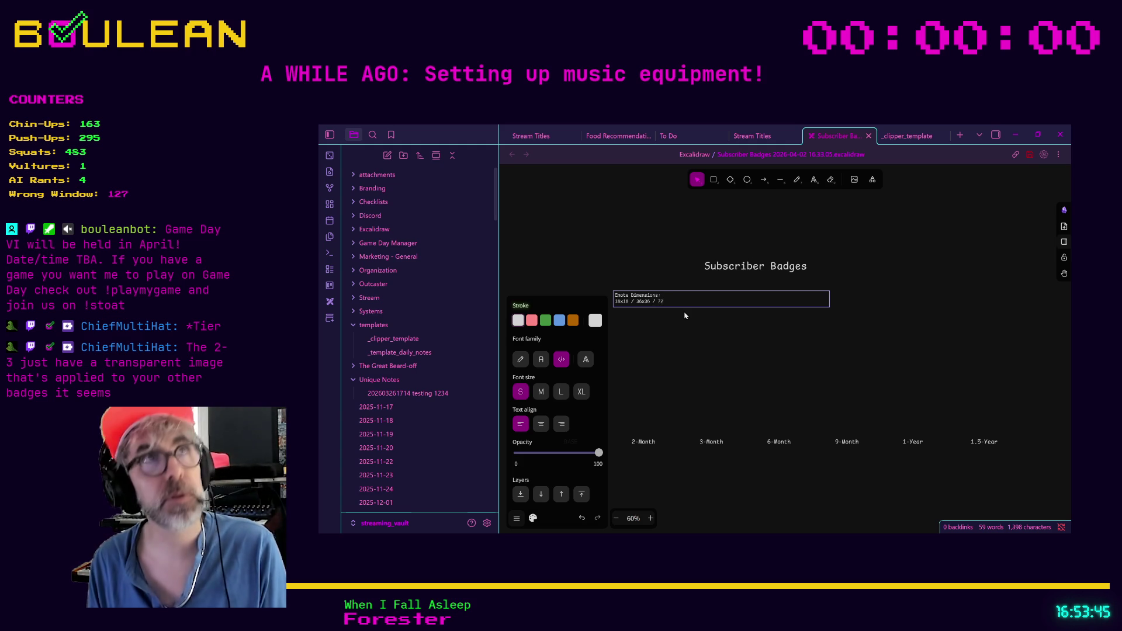
text( x 72px)
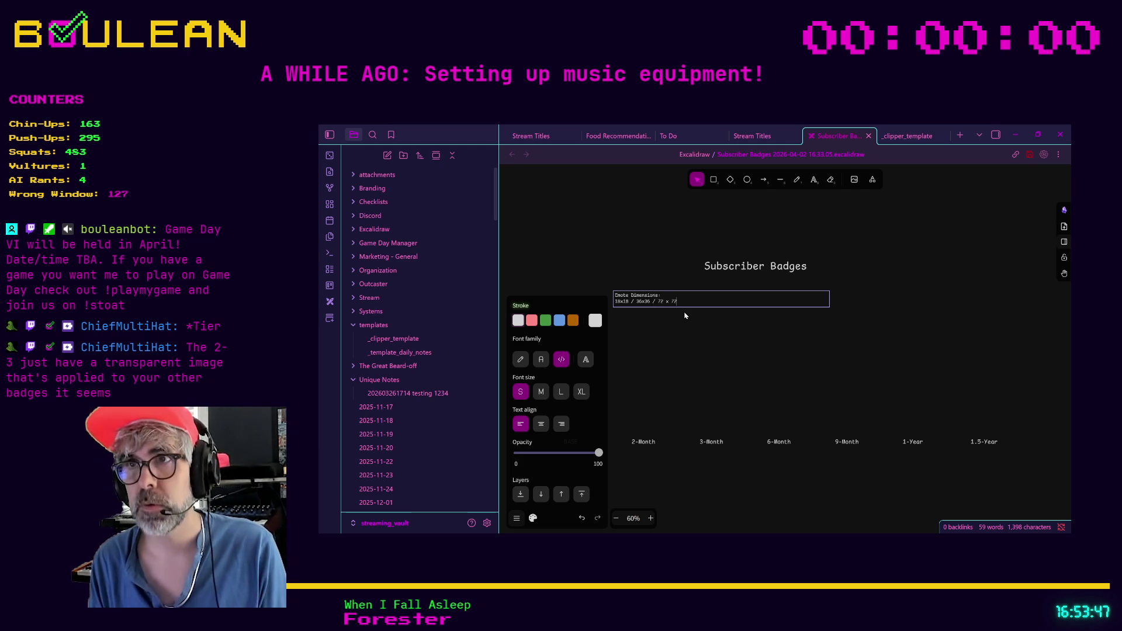
- Correct the sizes line to read '18px x 18px | 36px x 36px / 72px x 72px'
key(Left)
key(Left)
key(Left)
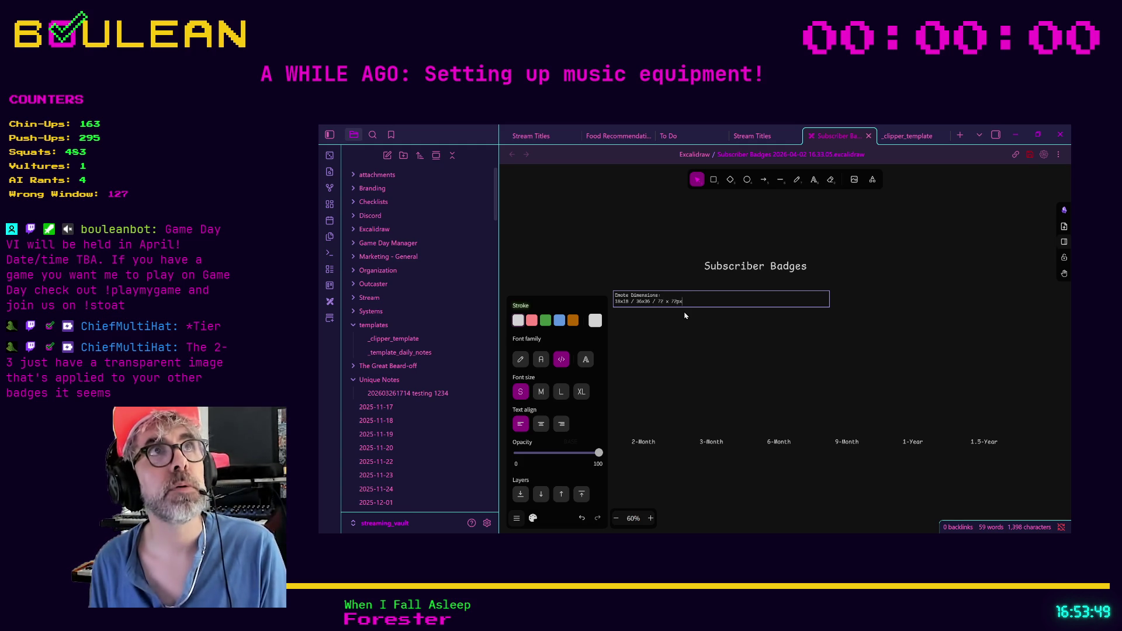
text(px)
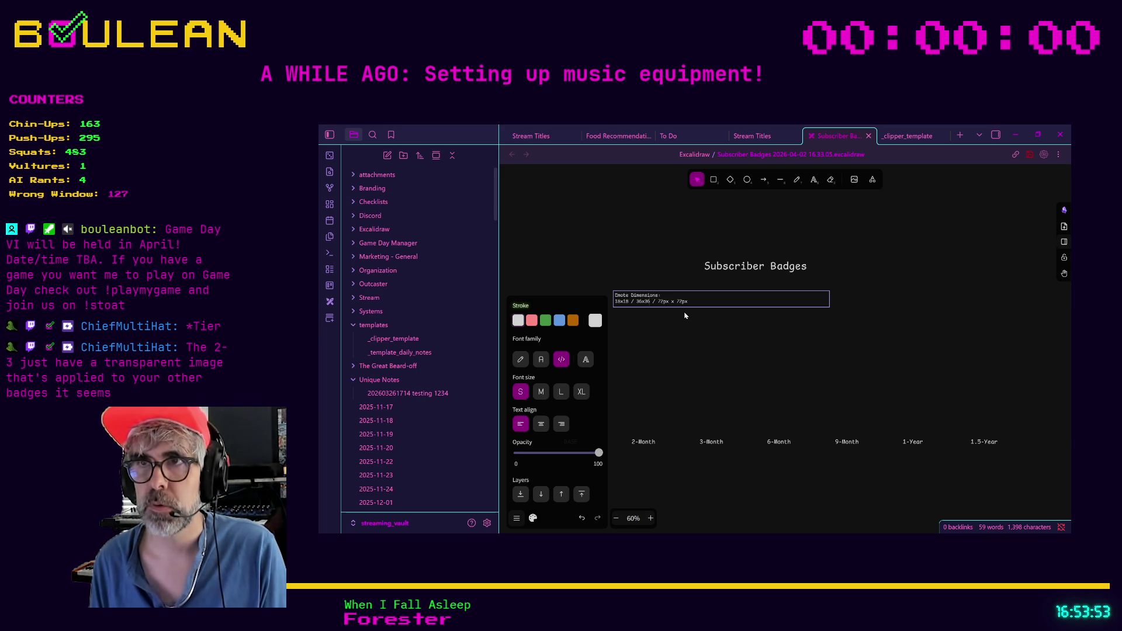
key(Left)
key(Left)
key(Left)
text(px)
key(Left)
key(Left)
text(px)
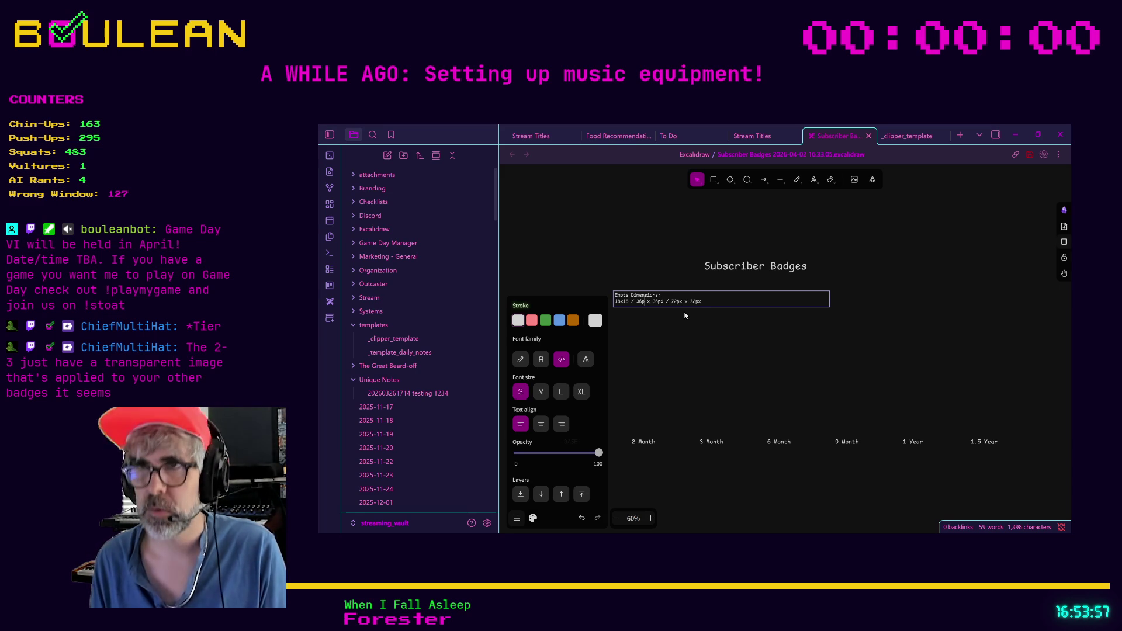
text(px)
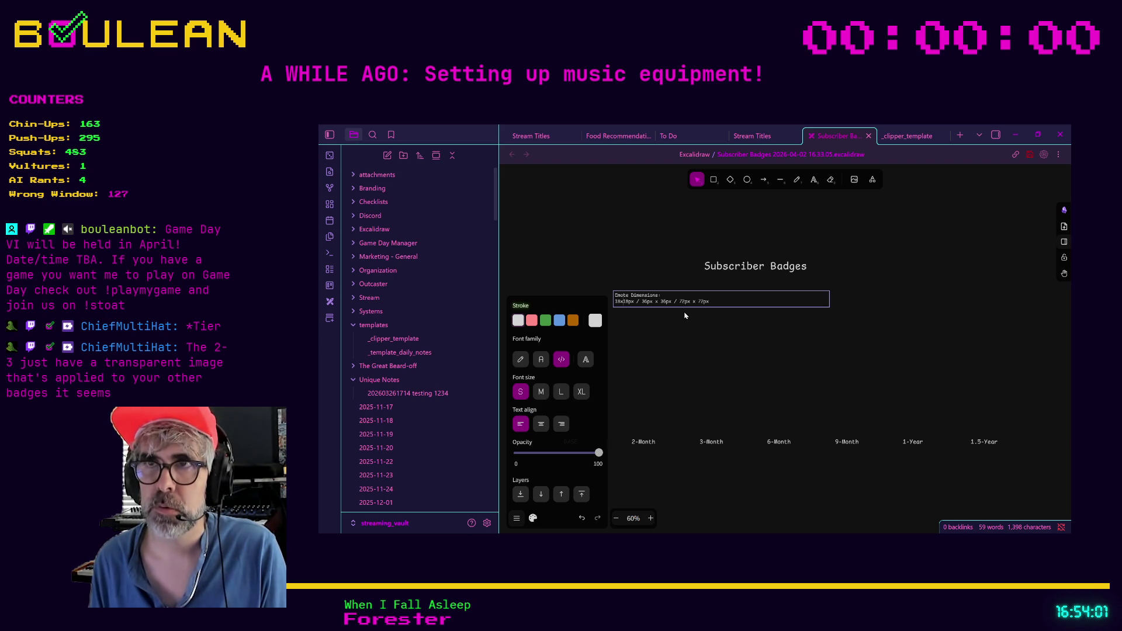
key(Left)
key(Left)
text(18px)
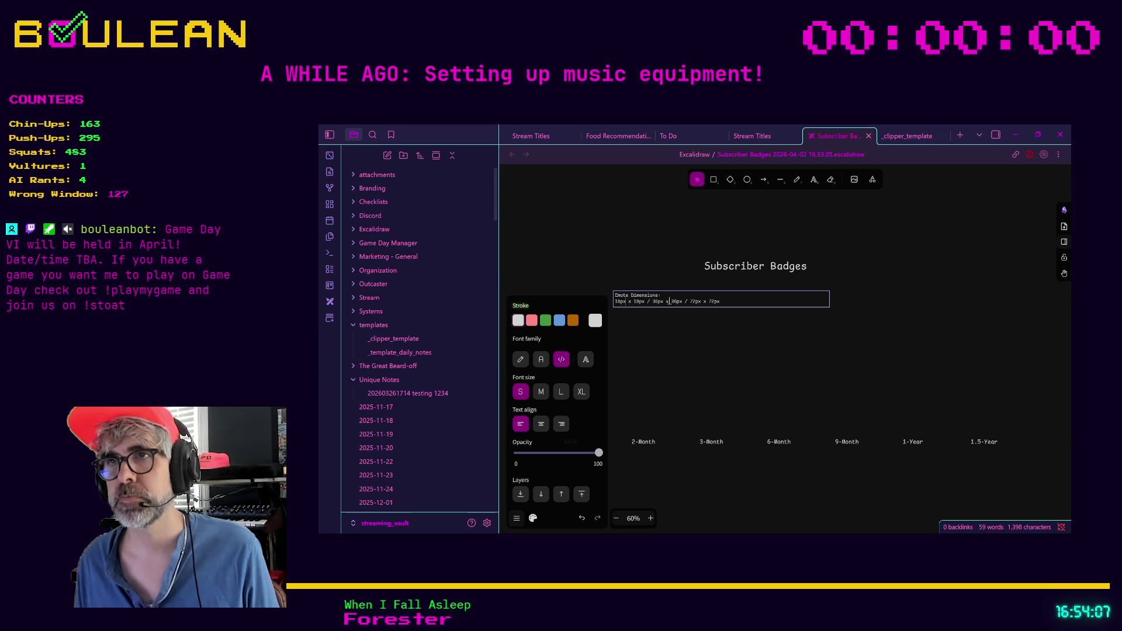
key(Right)
key(Right)
key(Right)
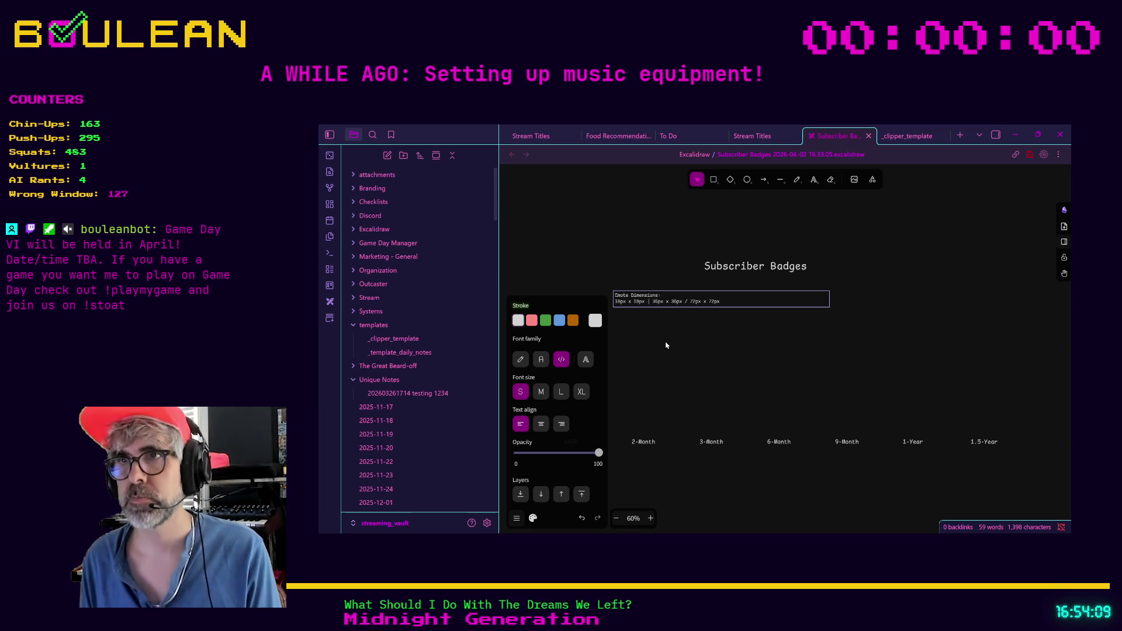
text(|)
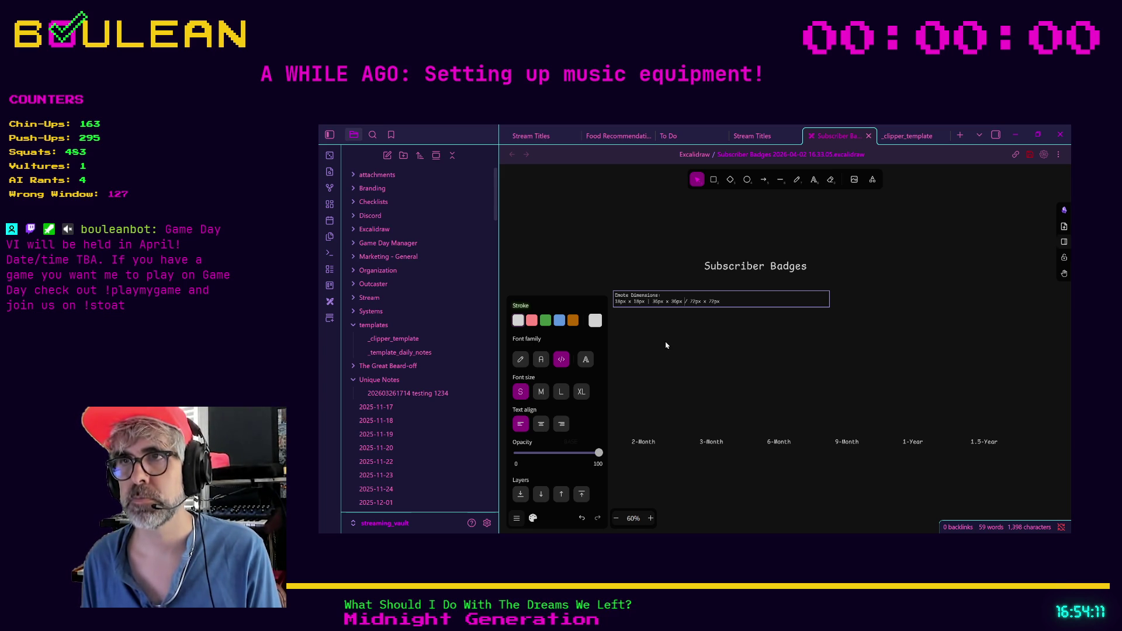
key(Right)
key(Right)
key(Right)
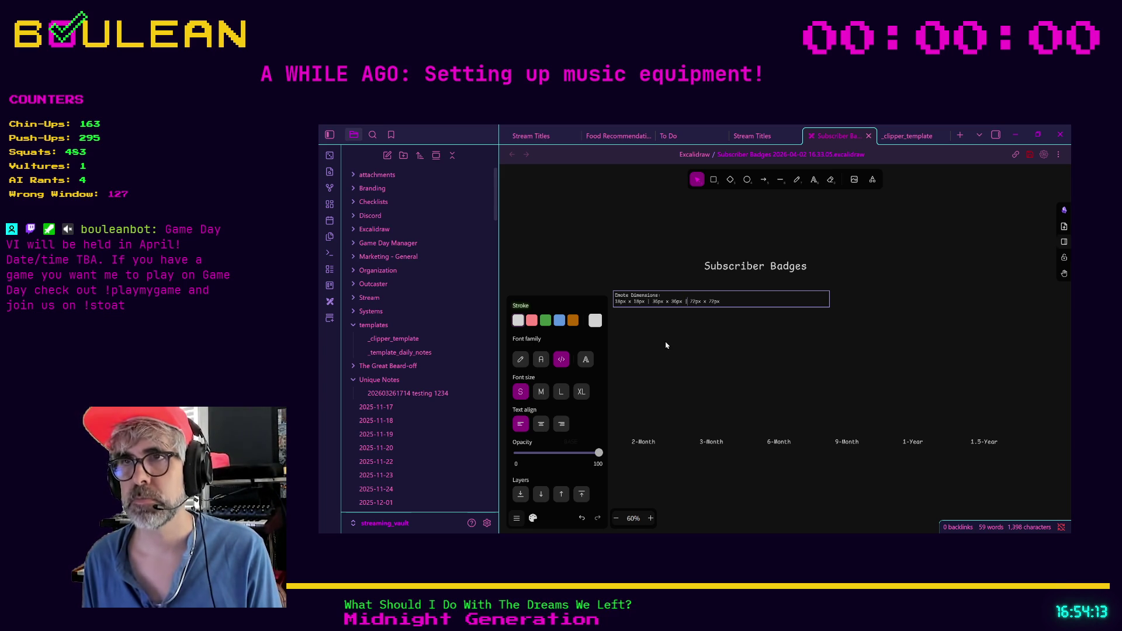
click(665, 345)
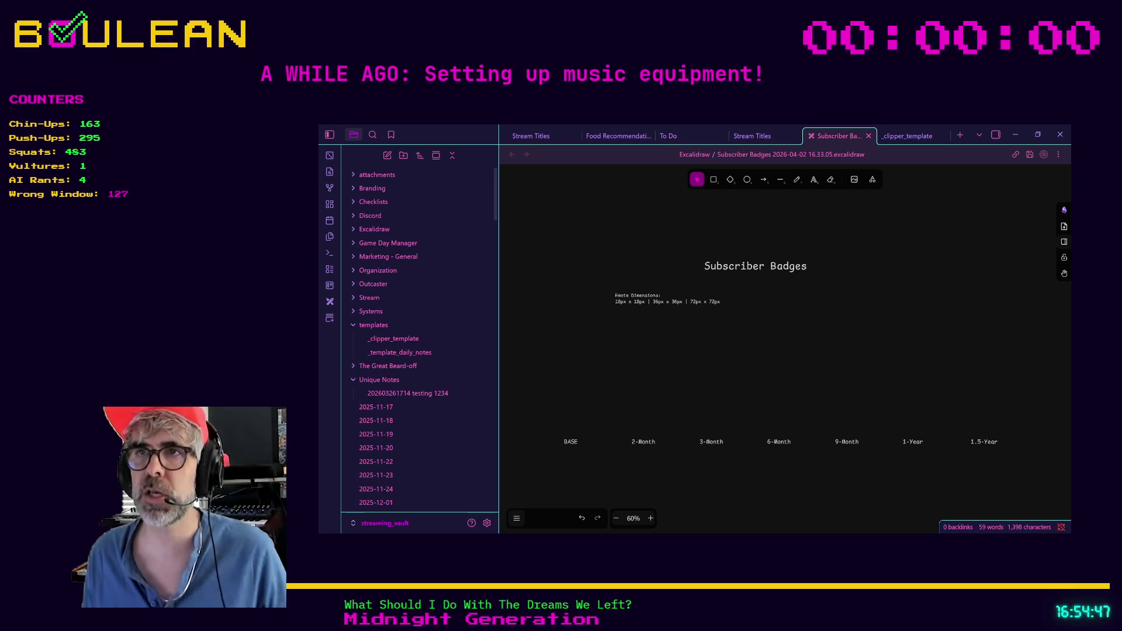
- Select the Emote Dimensions note
click(642, 300)
- Make the note medium size, then nudge the 2-Month to 1.5-Year label row up four steps
click(539, 361)
click(666, 378)
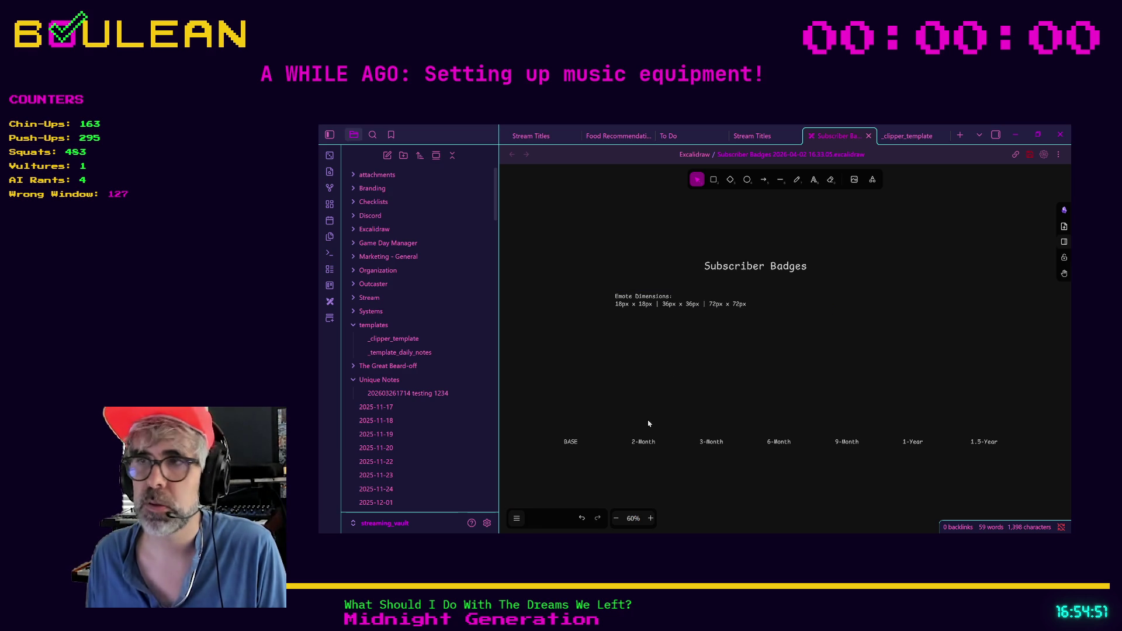
drag(1011, 472, 579, 417)
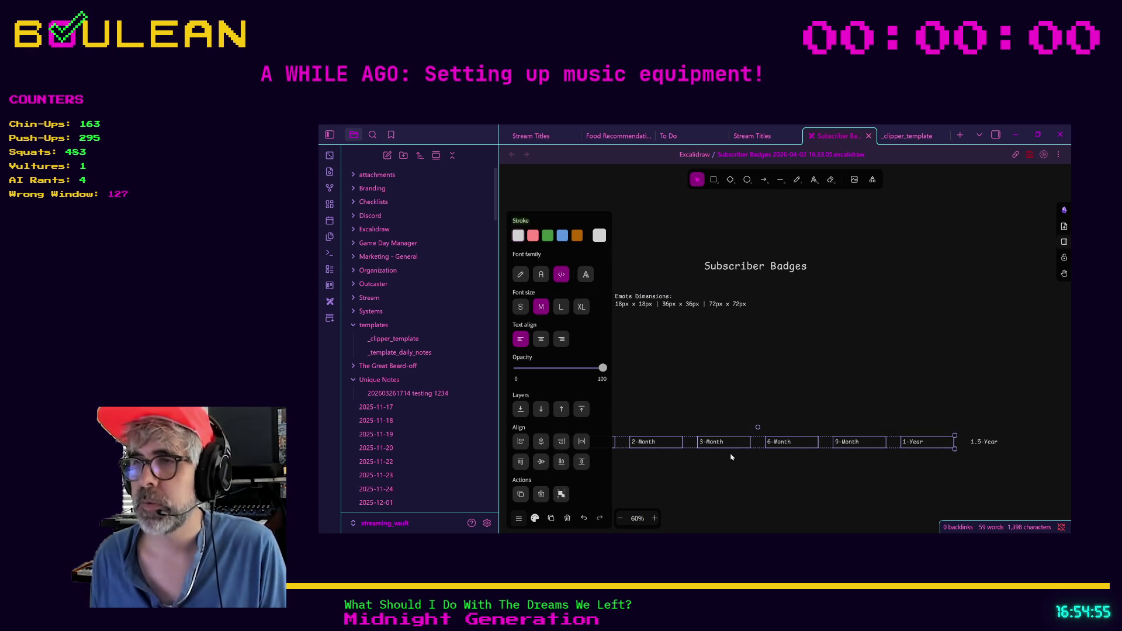
click(764, 494)
mouse_move(1010, 480)
mouse_down()
mouse_move(960, 461)
mouse_move(570, 404)
mouse_move(567, 425)
mouse_up()
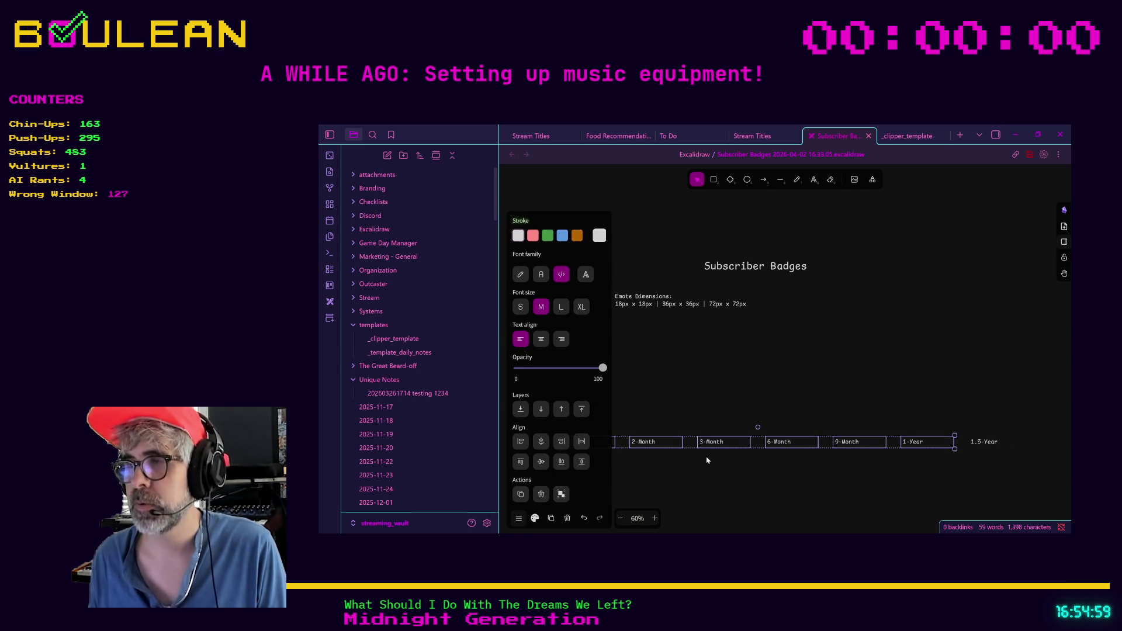
shift+click(983, 441)
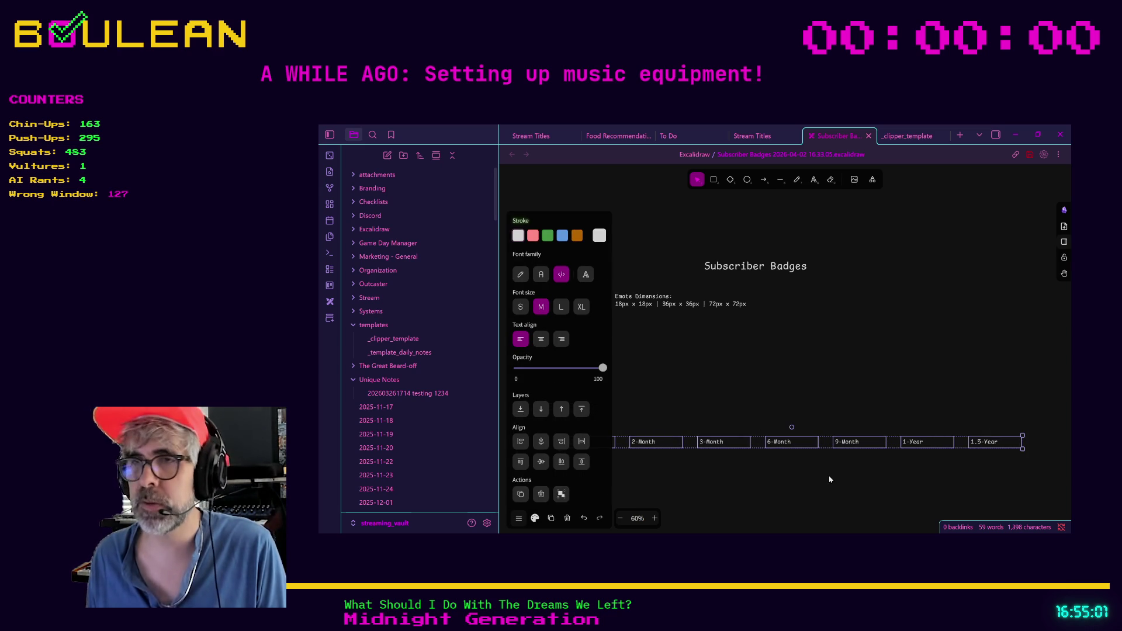
key(shift+Up)
key(shift+Up)
key(shift+Up)
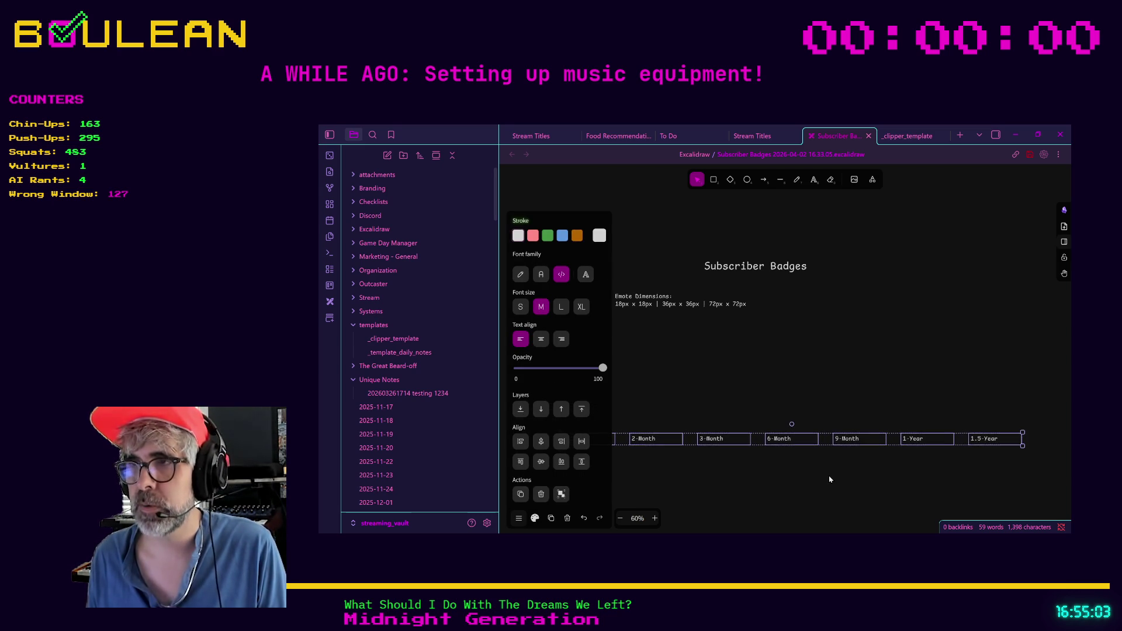
key(shift+Up)
key(shift+Up)
key(shift+Up)
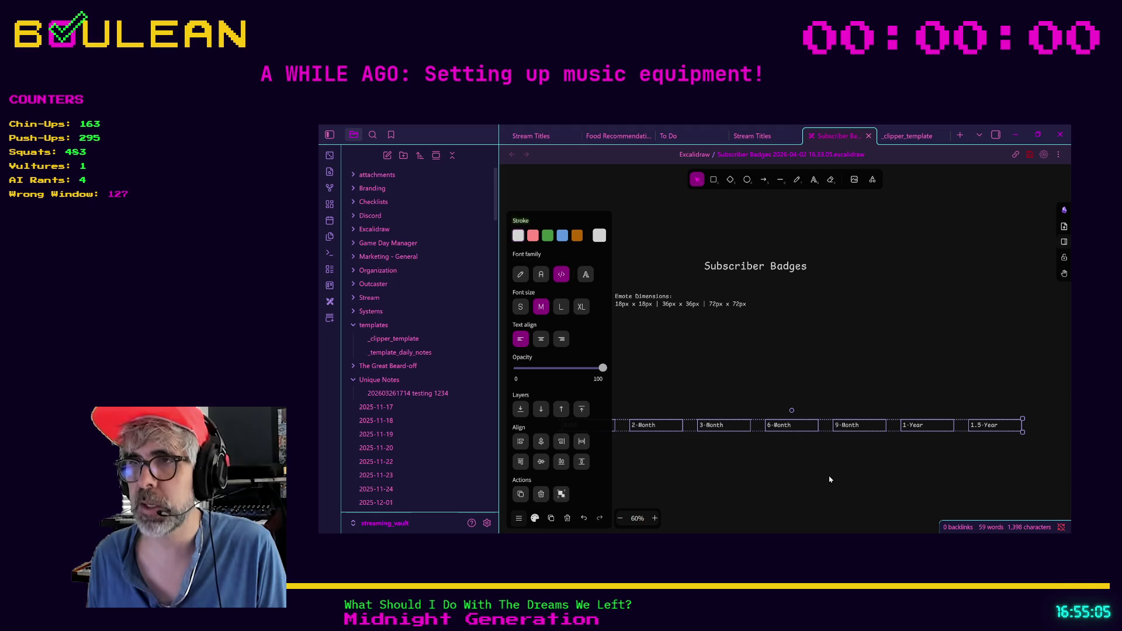
key(shift+Up)
key(shift+Up)
key(shift+Up)
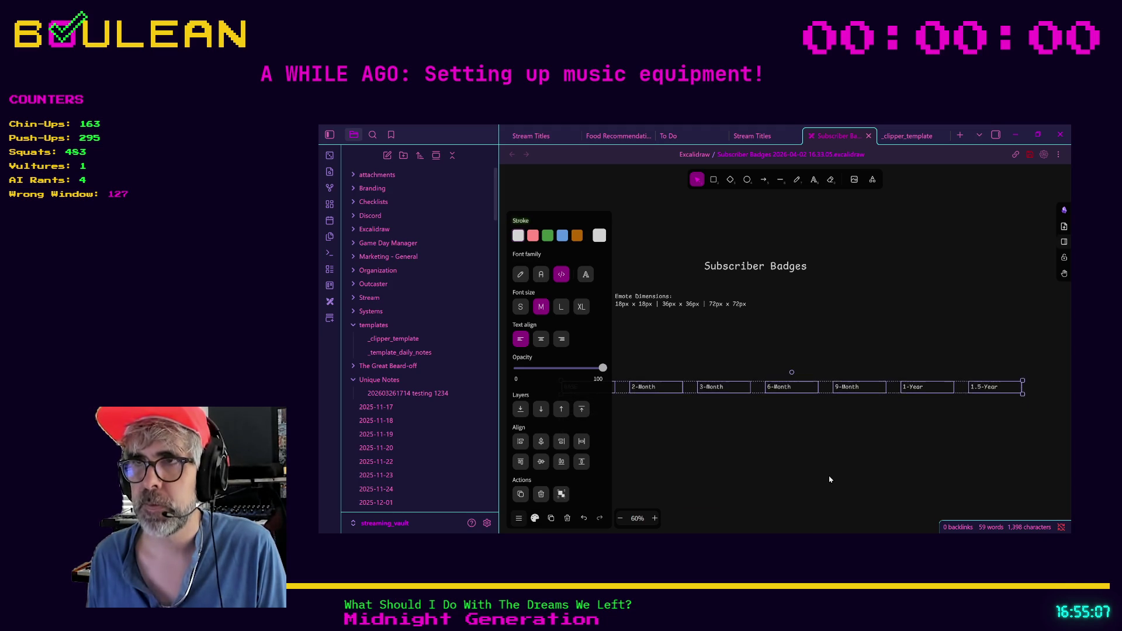
key(shift+Up)
key(shift+Up)
key(shift+Up)
click(804, 455)
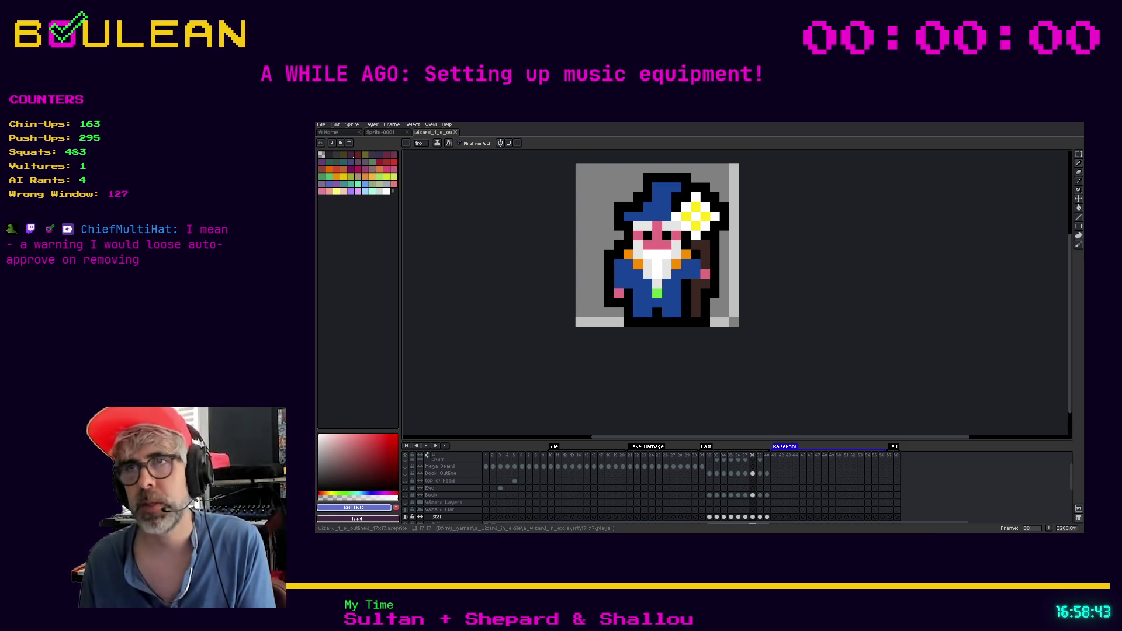
- Check the wizard sprite's Sprite > Canvas Size values and cancel without resizing
scroll(638, 265, up, 1)
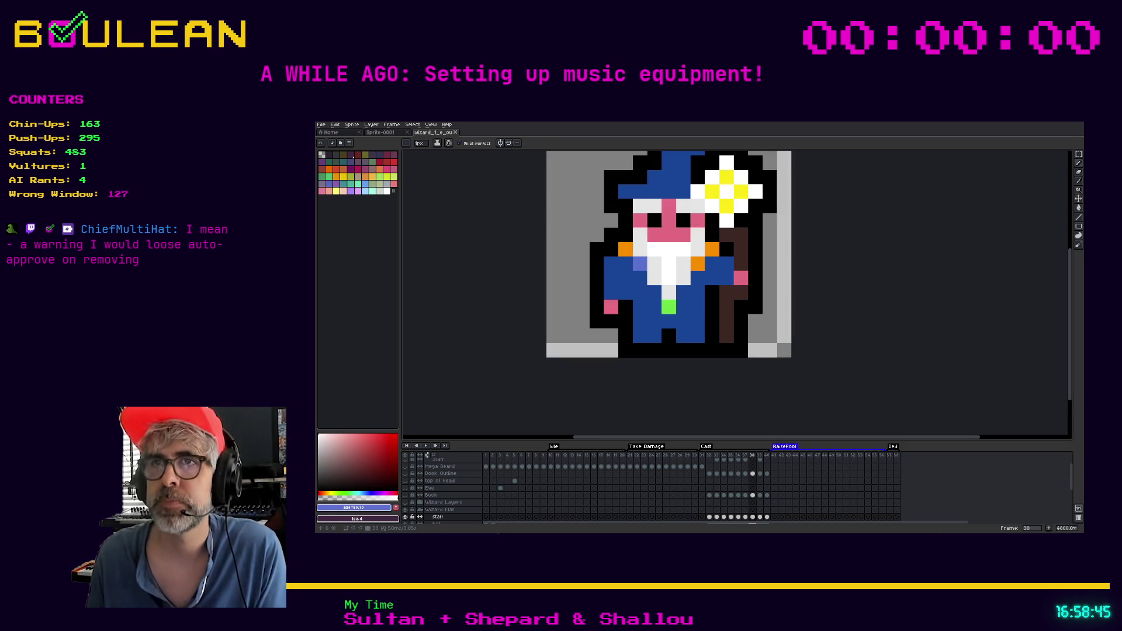
click(352, 124)
mouse_move(370, 142)
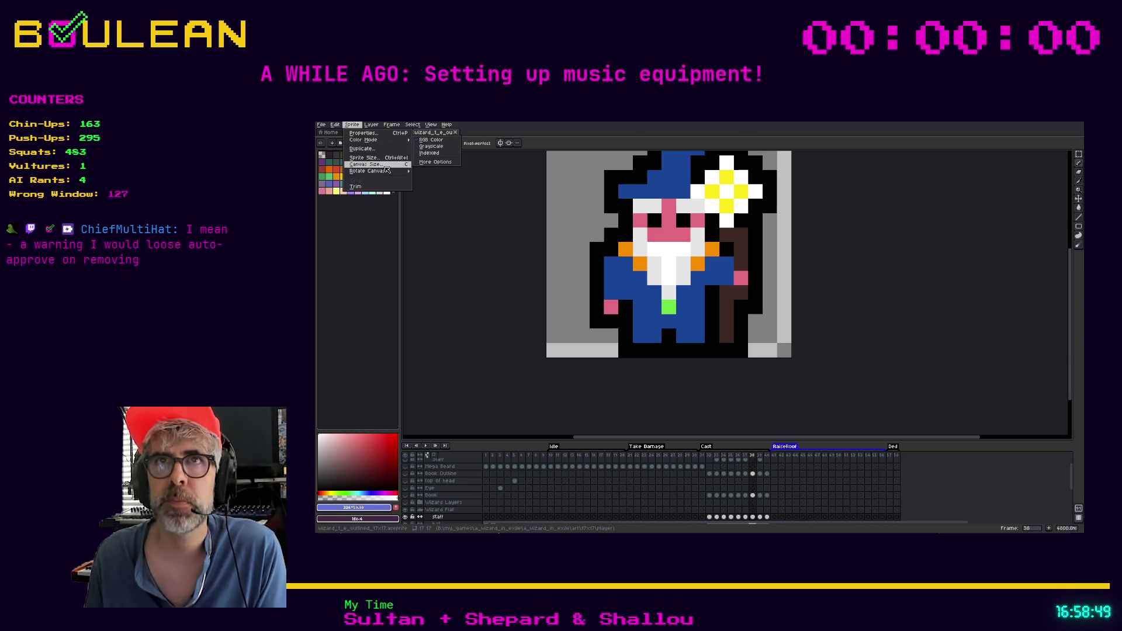
click(386, 166)
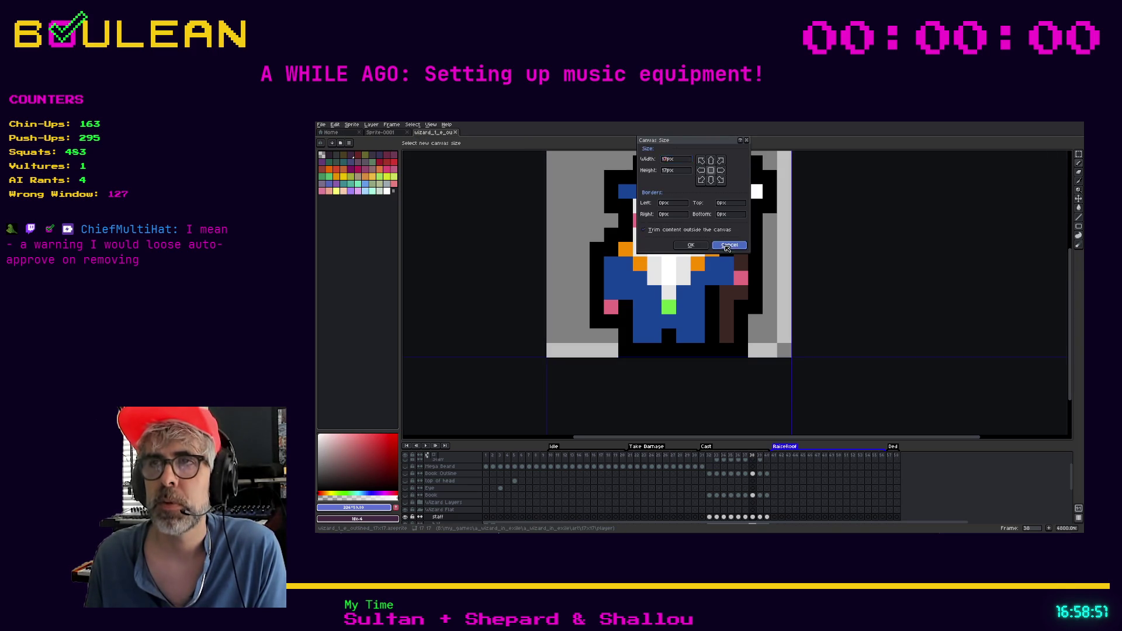
click(728, 245)
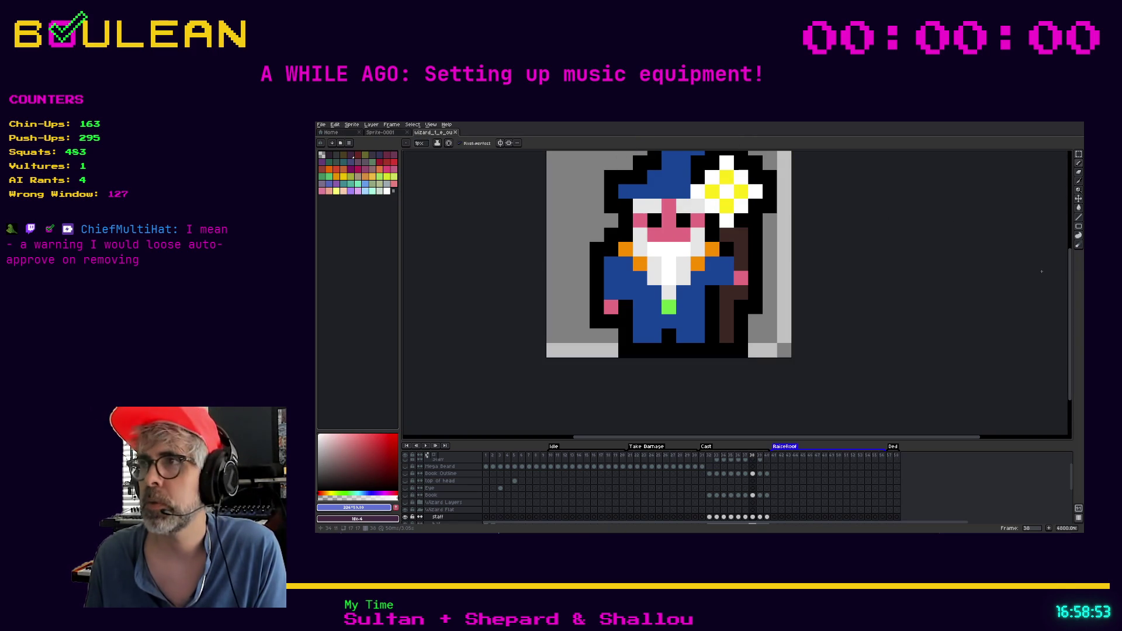
- Save the wizard sprite as a new 20260402-prefixed copy and enlarge the timeline panel
drag(1071, 302, 1071, 282)
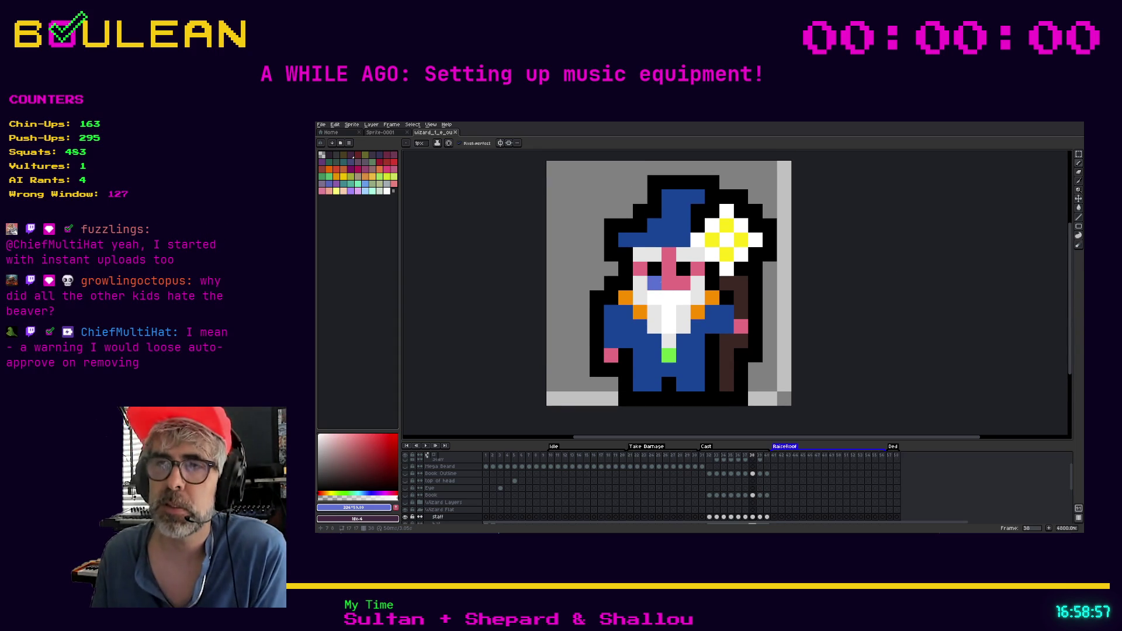
click(321, 125)
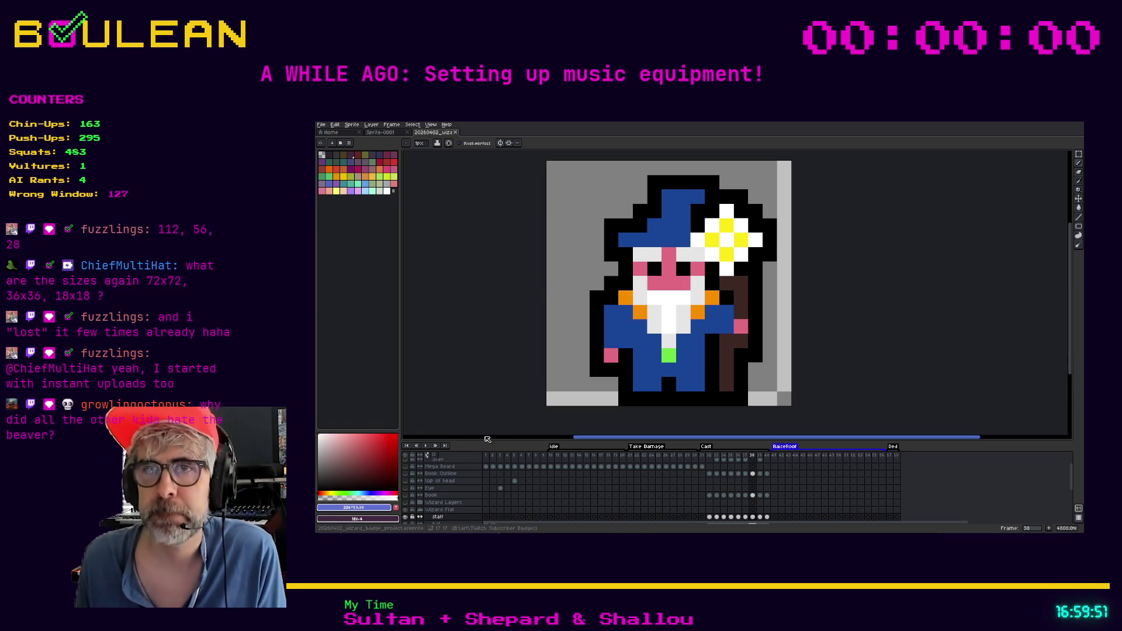
drag(485, 441, 485, 420)
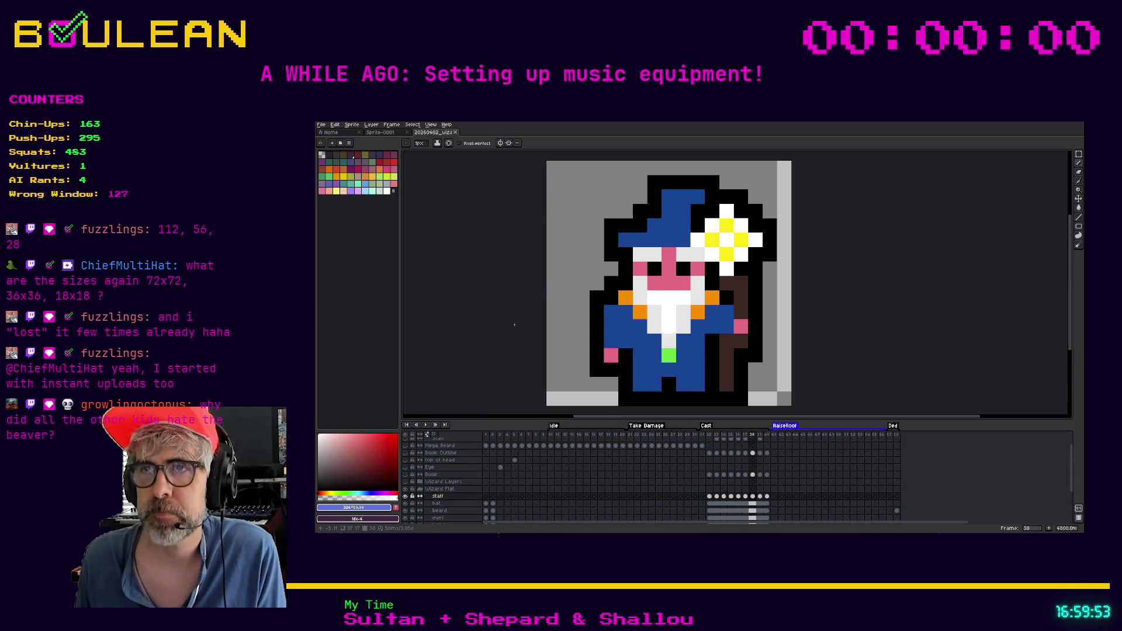
- Step through animation frames 2 to 11, then return to frame 1
scroll(514, 325, down, 1)
scroll(517, 321, up, 1)
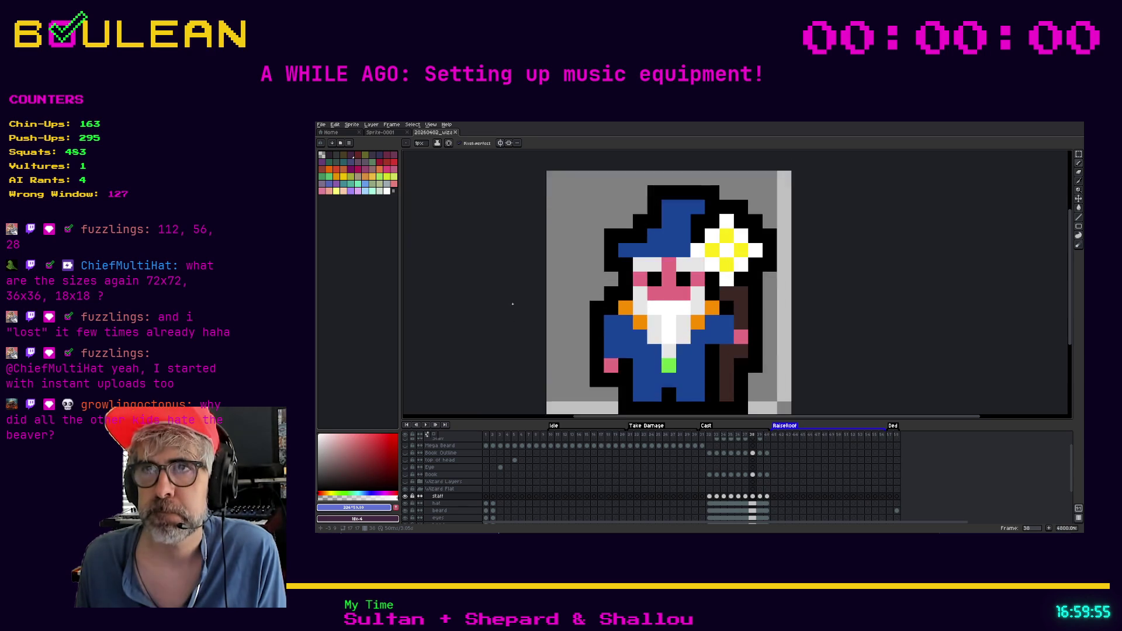
click(492, 434)
key(Right)
key(Right)
key(Right)
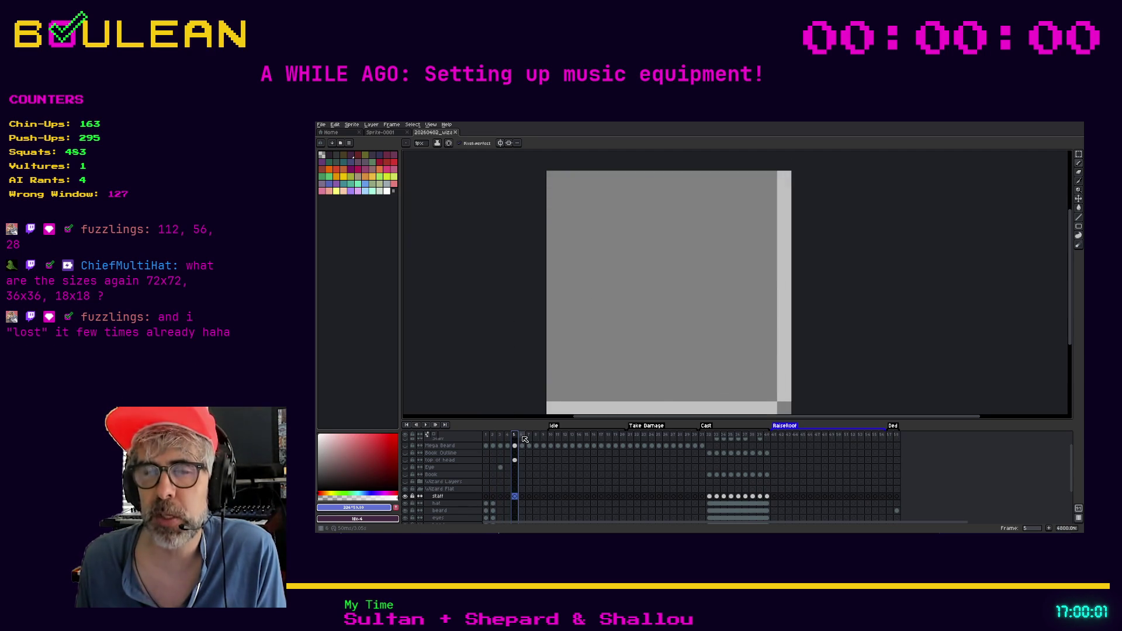
key(Right)
key(Right)
key(Right)
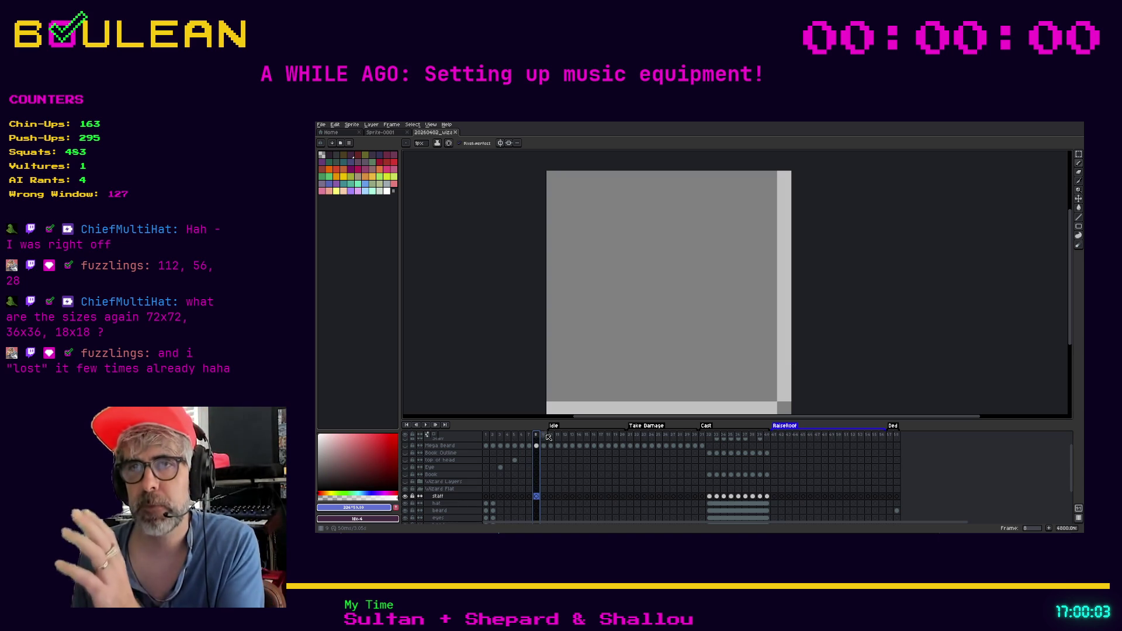
key(Right)
key(Right)
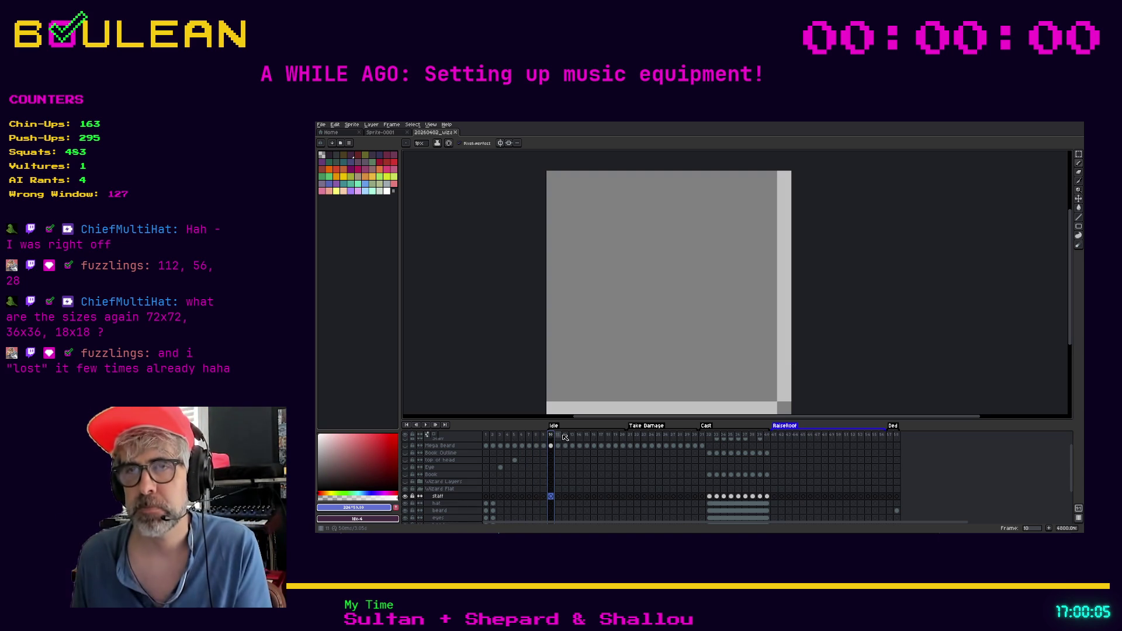
click(558, 436)
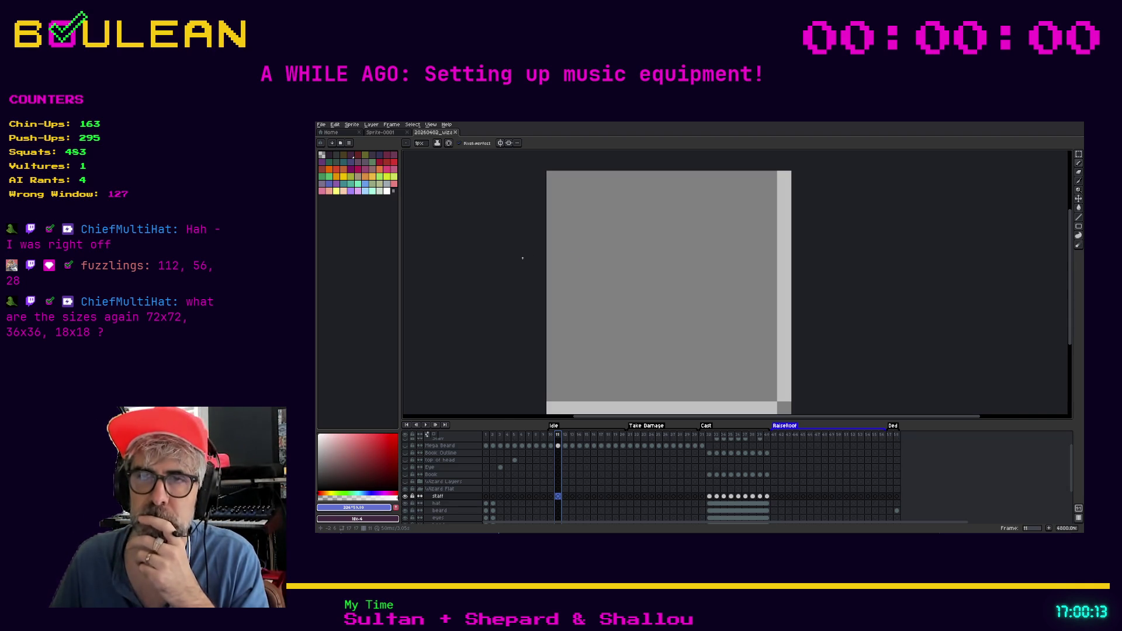
click(488, 436)
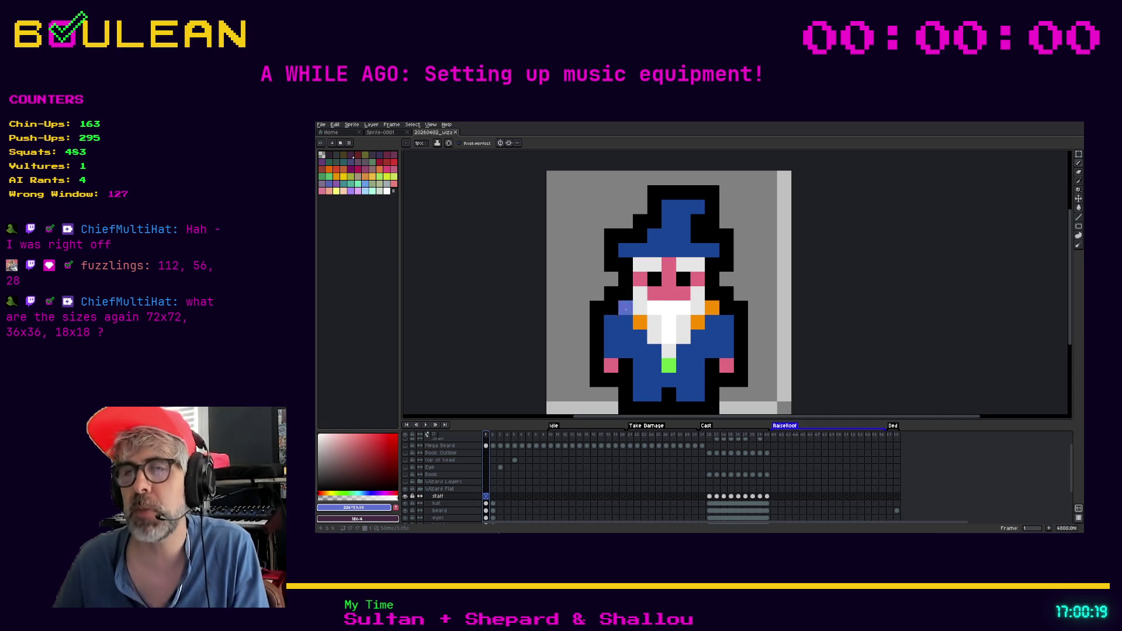
scroll(695, 323, down, 1)
scroll(744, 351, up, 1)
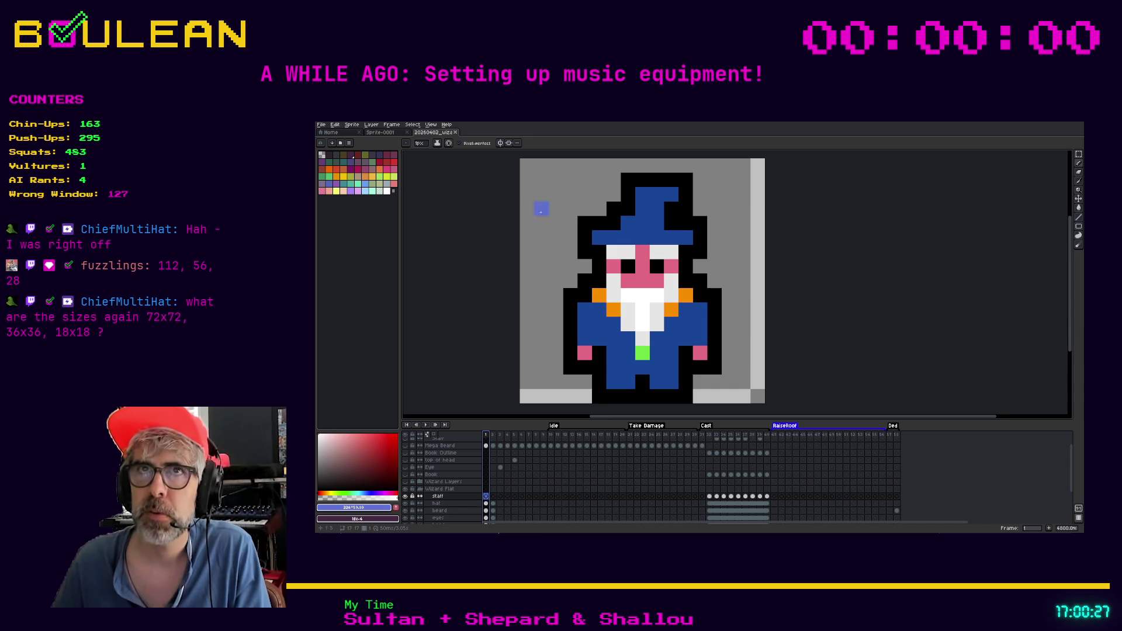
- Resize the wizard canvas to 18×18 px anchored bottom-middle, then switch to Obsidian
click(353, 126)
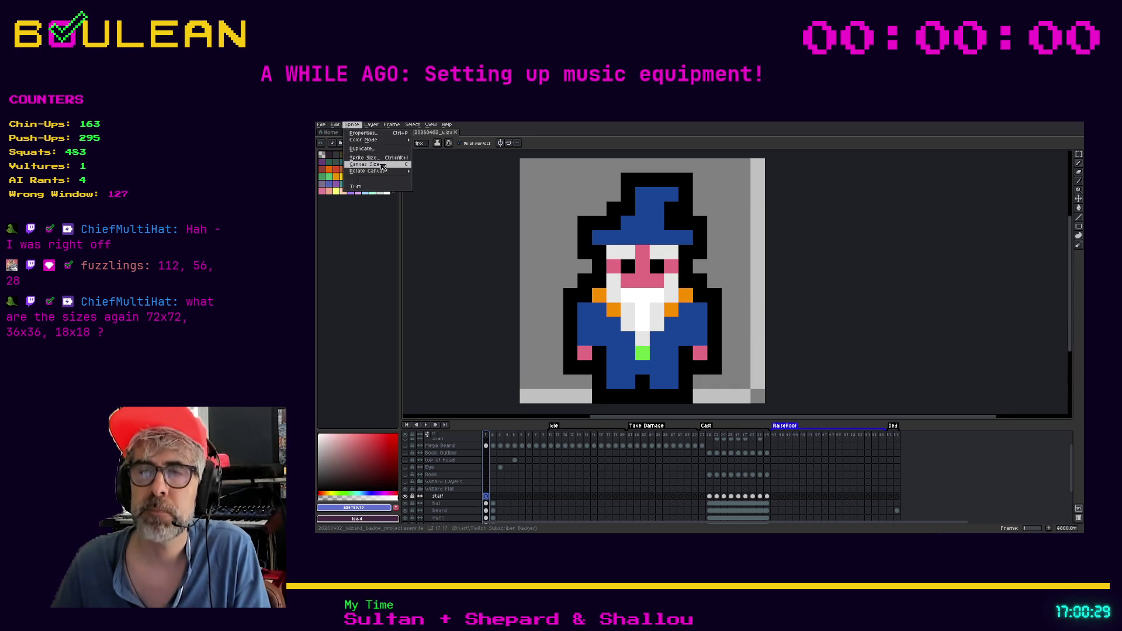
click(383, 168)
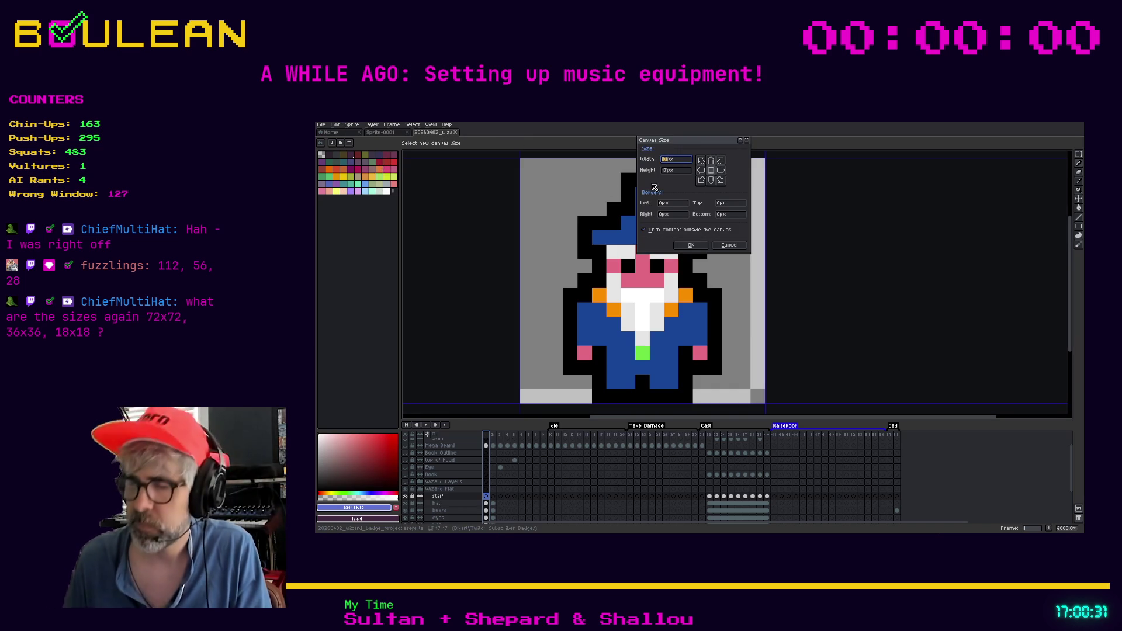
text(18)
key(Tab)
text(18)
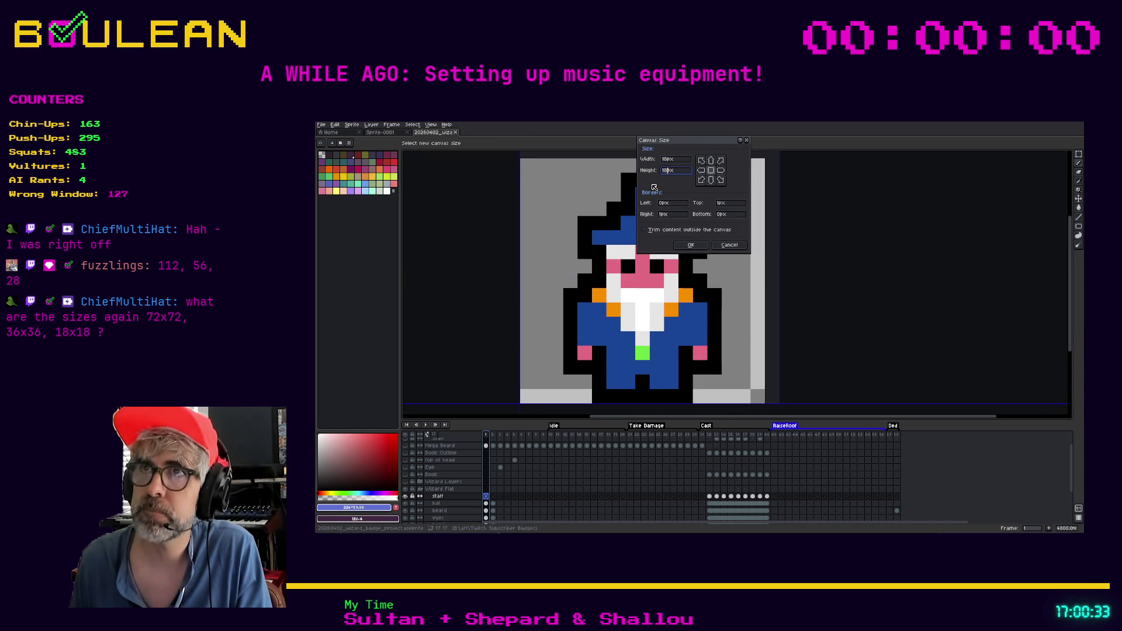
click(711, 182)
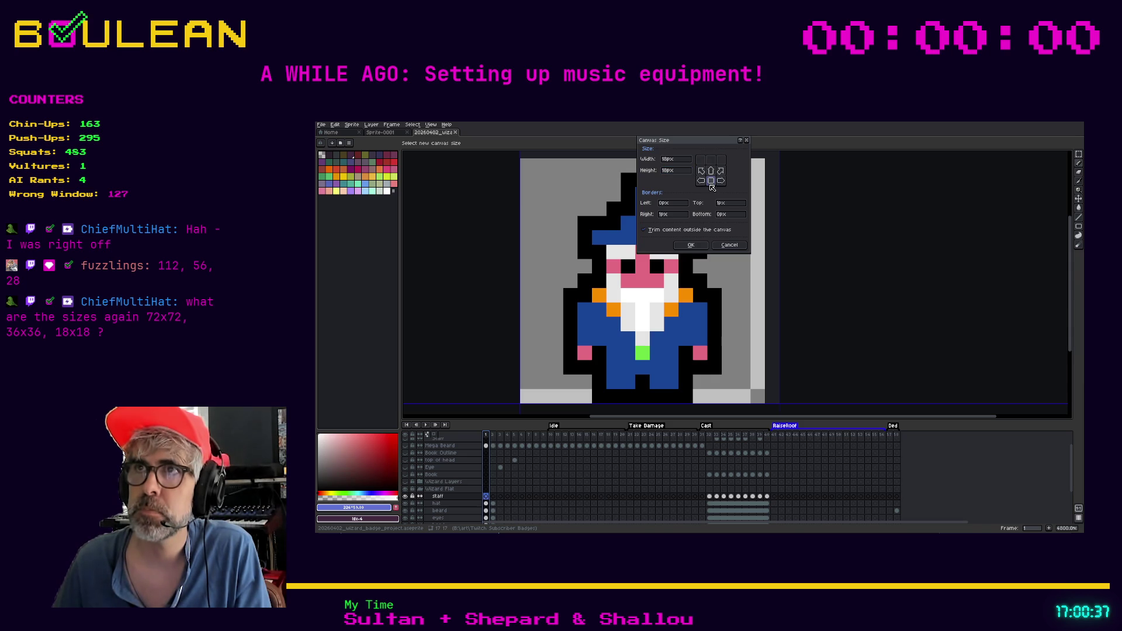
click(690, 244)
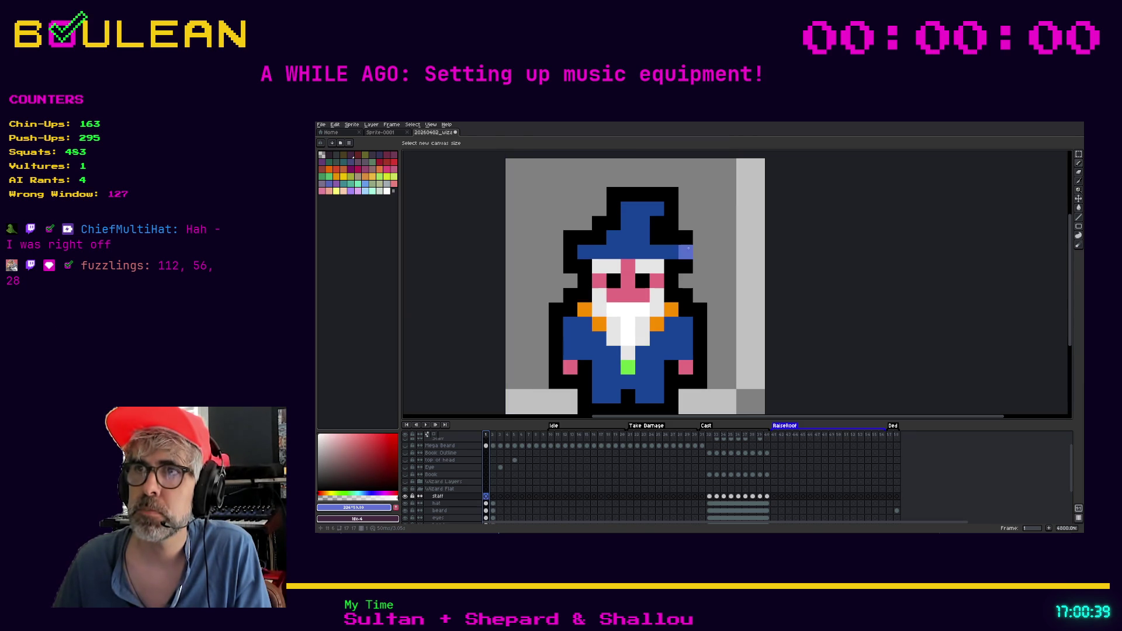
scroll(783, 300, down, 1)
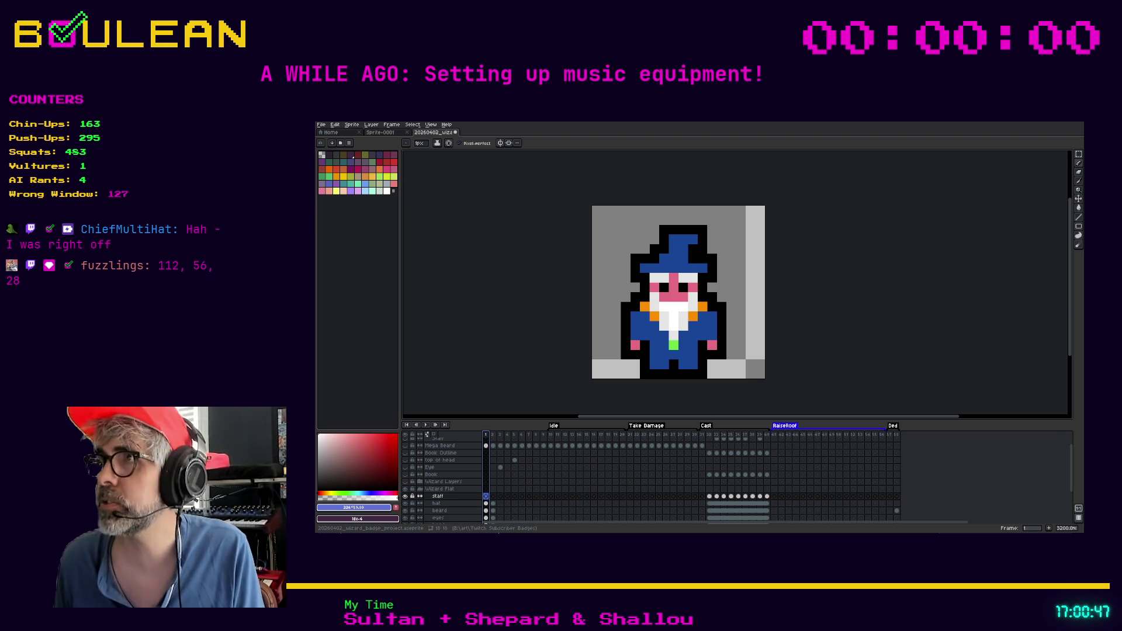
key(alt+Tab)
scroll(755, 328, up, 1)
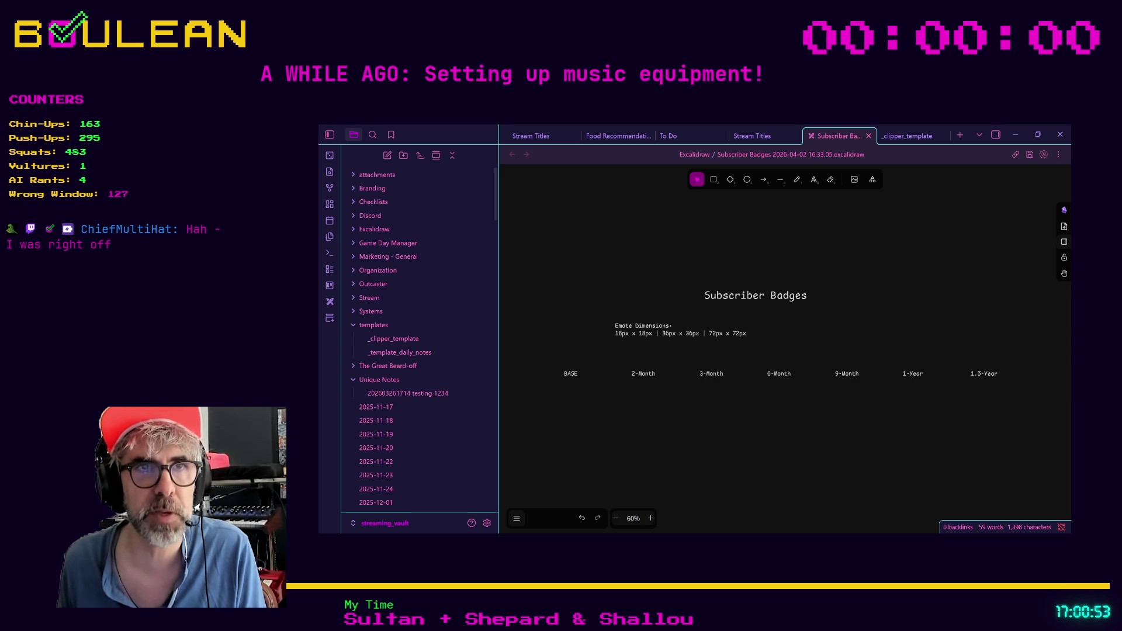
- Rename the note heading to 'Badge Dimensions:' and minimize the Obsidian window
click(638, 327)
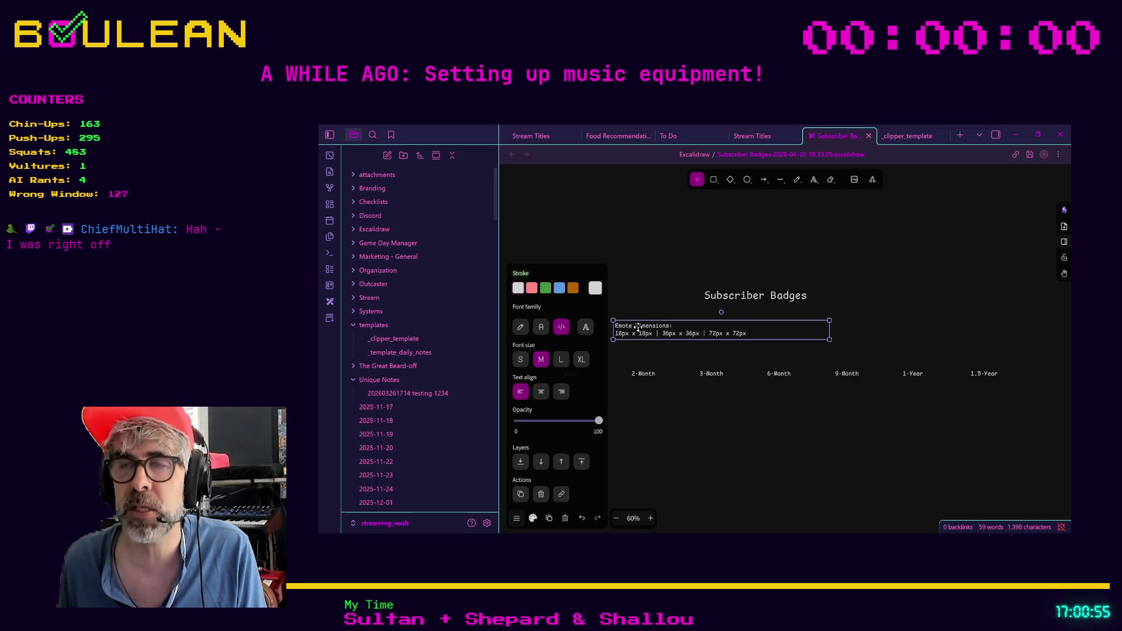
double_click(631, 325)
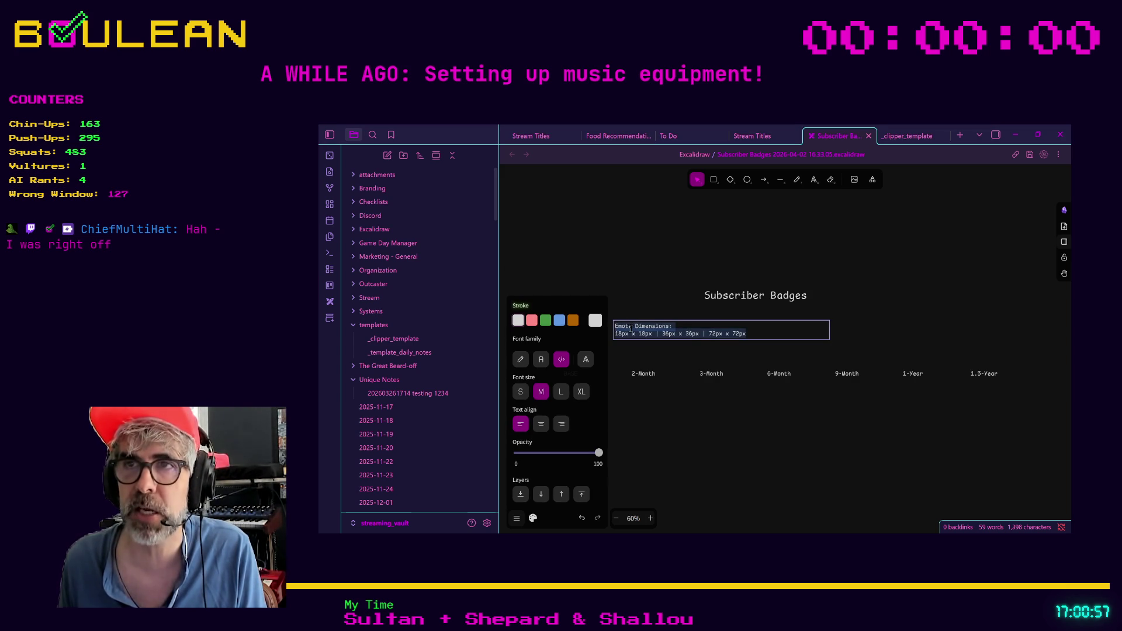
key(ctrl+shift+Left)
text(Badge)
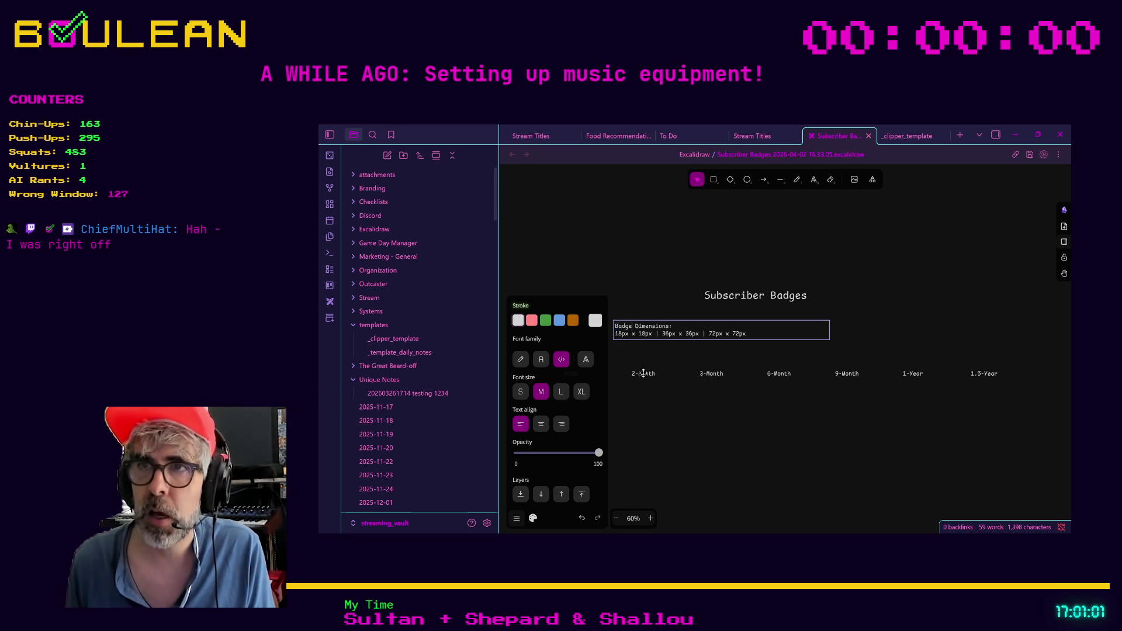
click(673, 359)
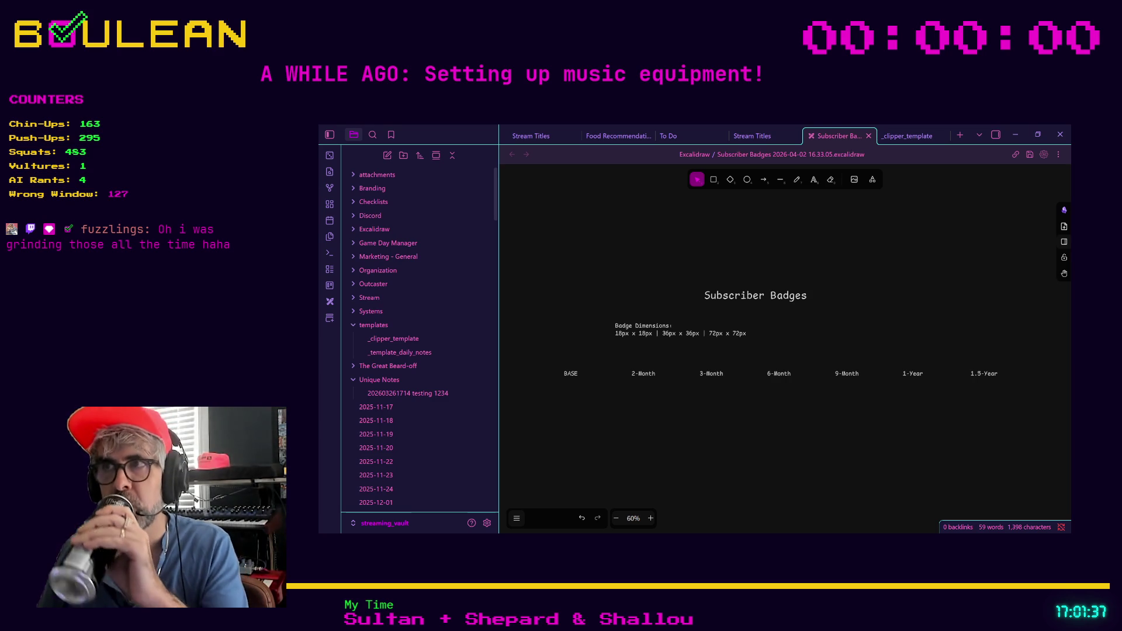
click(1014, 134)
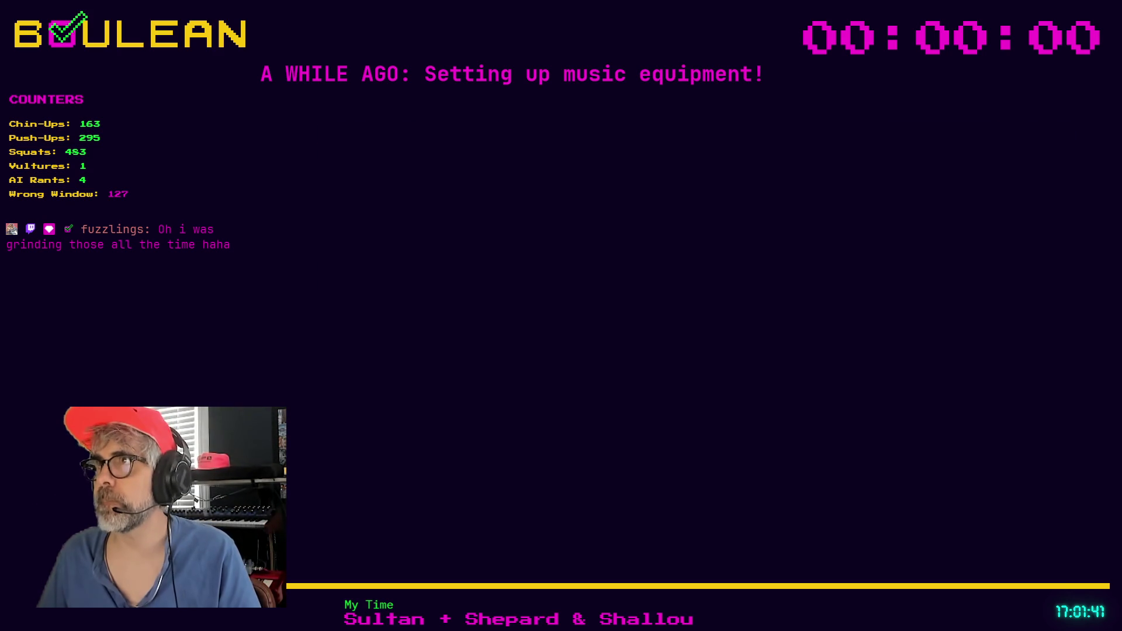
- Switch back to Aseprite showing the 18×18 wizard sprite
key(alt+Tab)
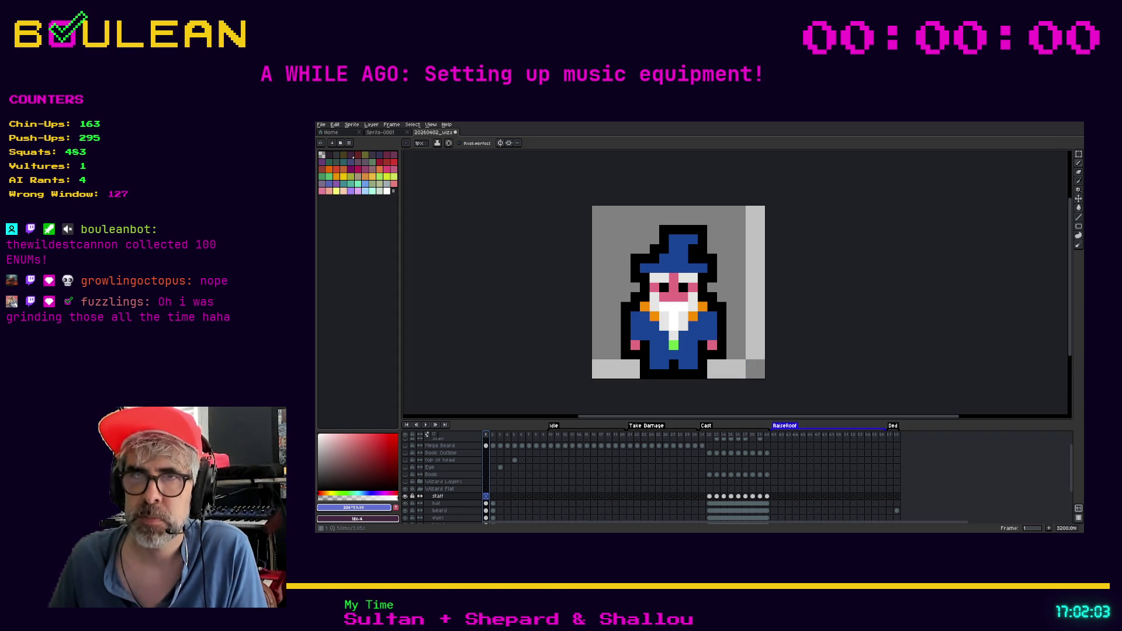
- Open frame 1's Frame Properties, type 'Base', then cancel without changes
key(alt+n)
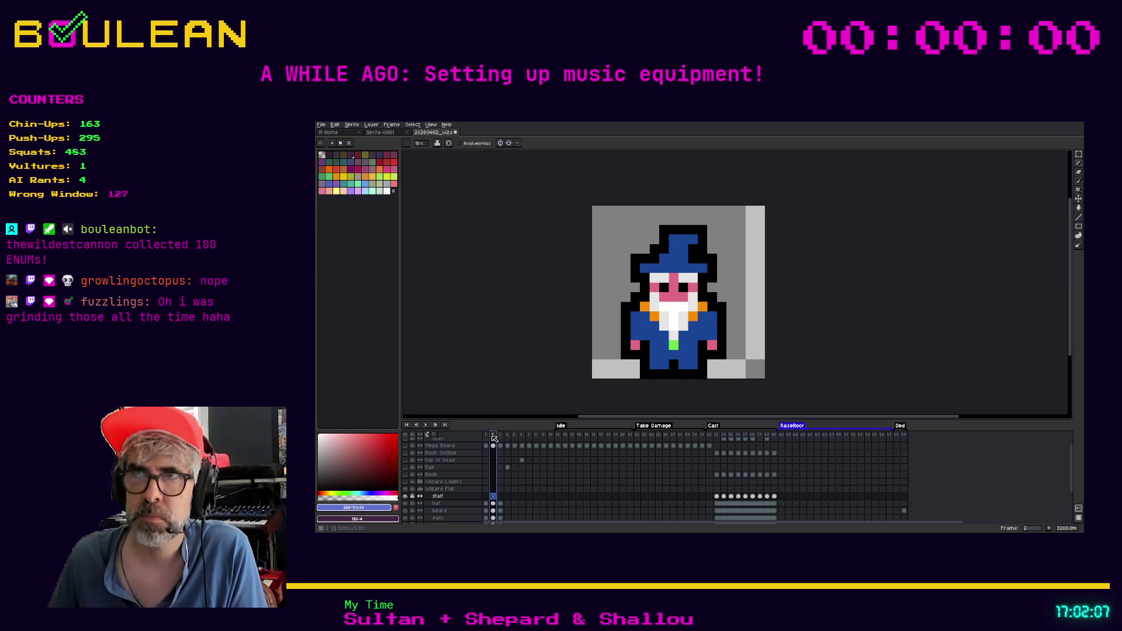
right_click(487, 438)
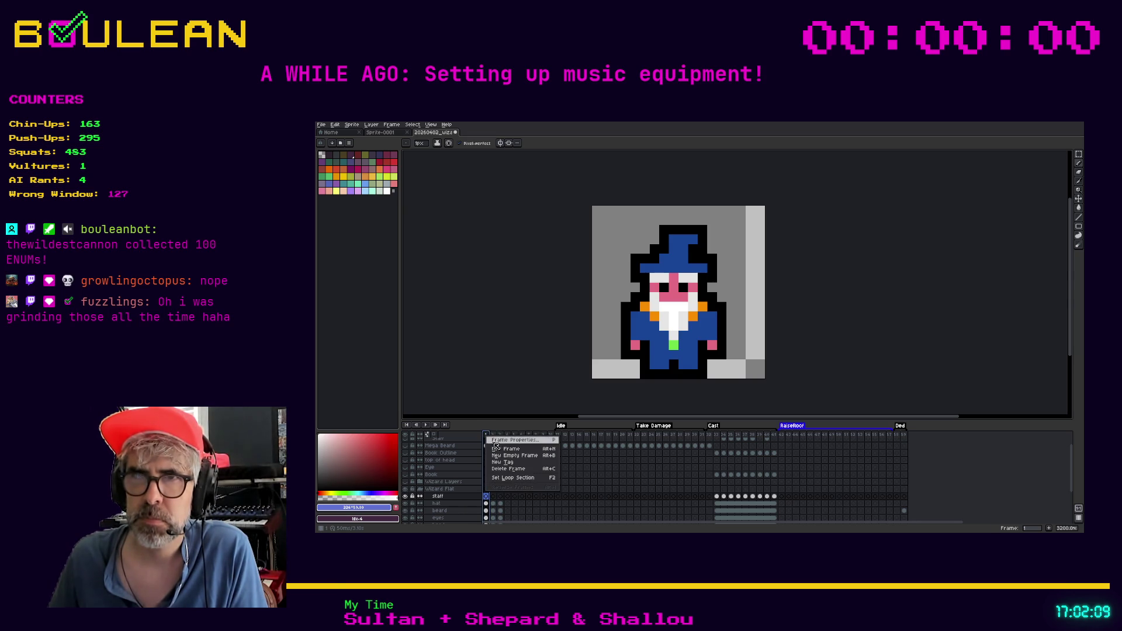
click(501, 443)
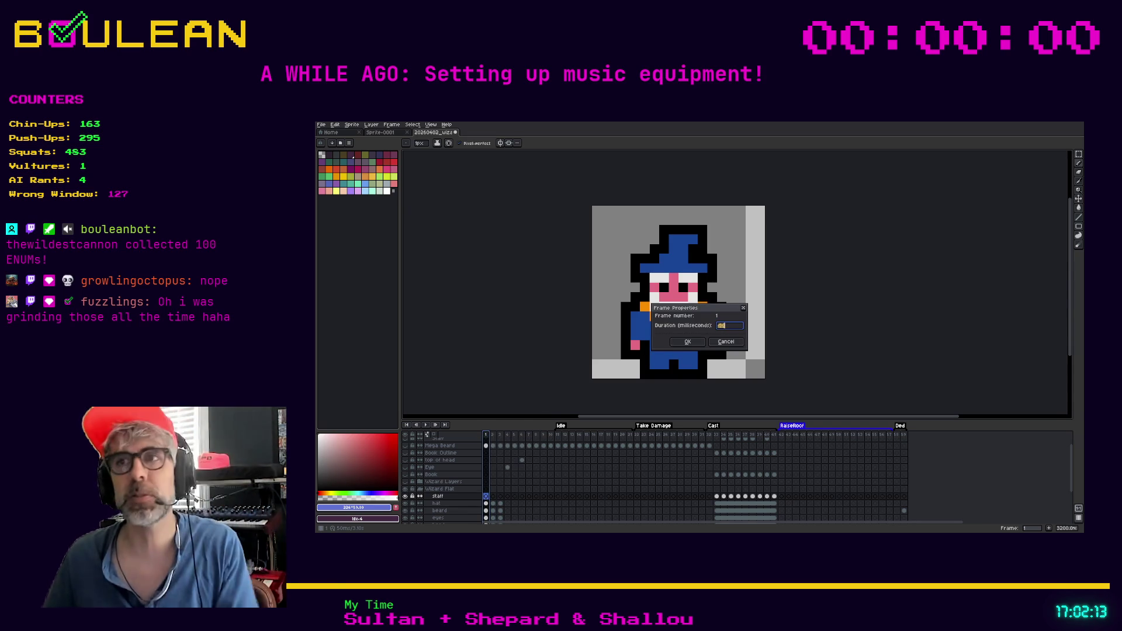
text(Base)
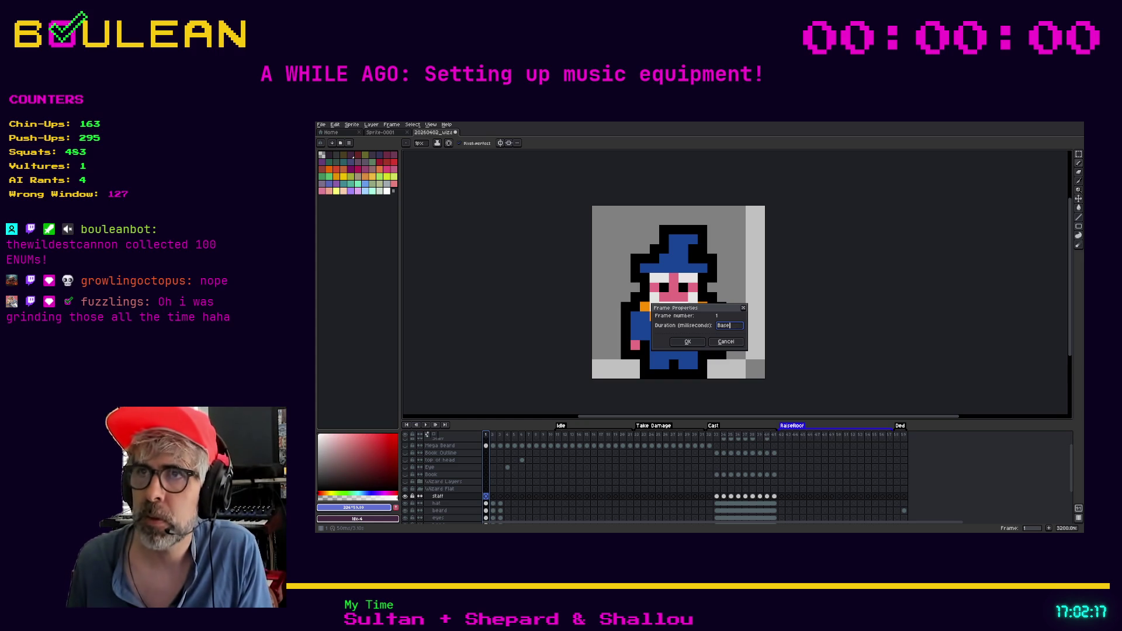
click(726, 341)
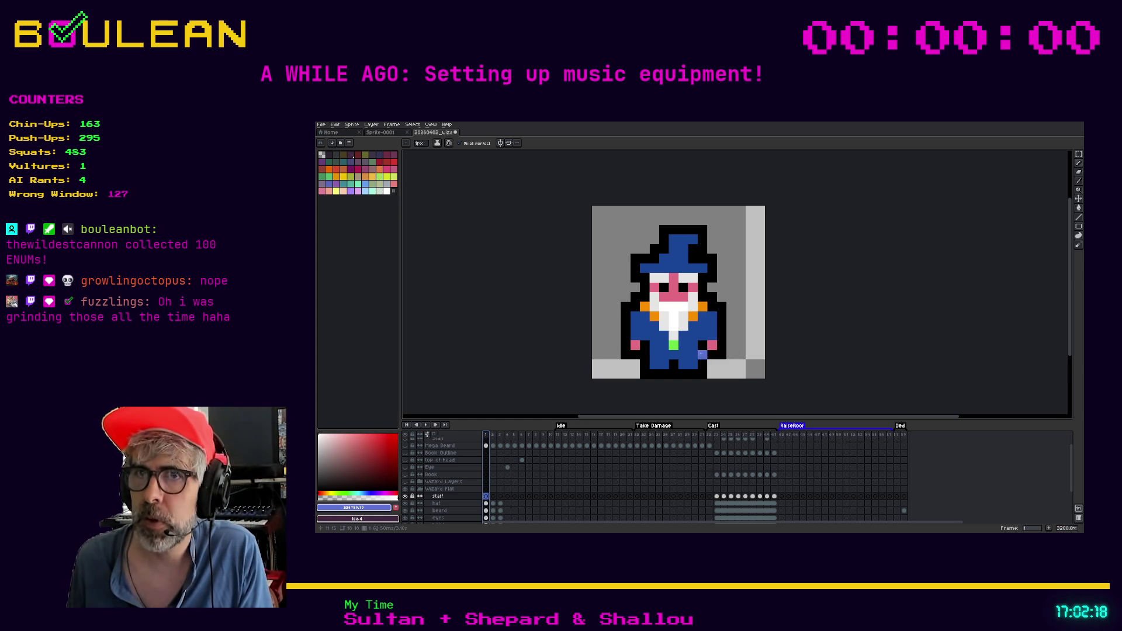
- Drag the timeline splitter up to enlarge the timeline, then recheck frame 1's properties
right_click(489, 438)
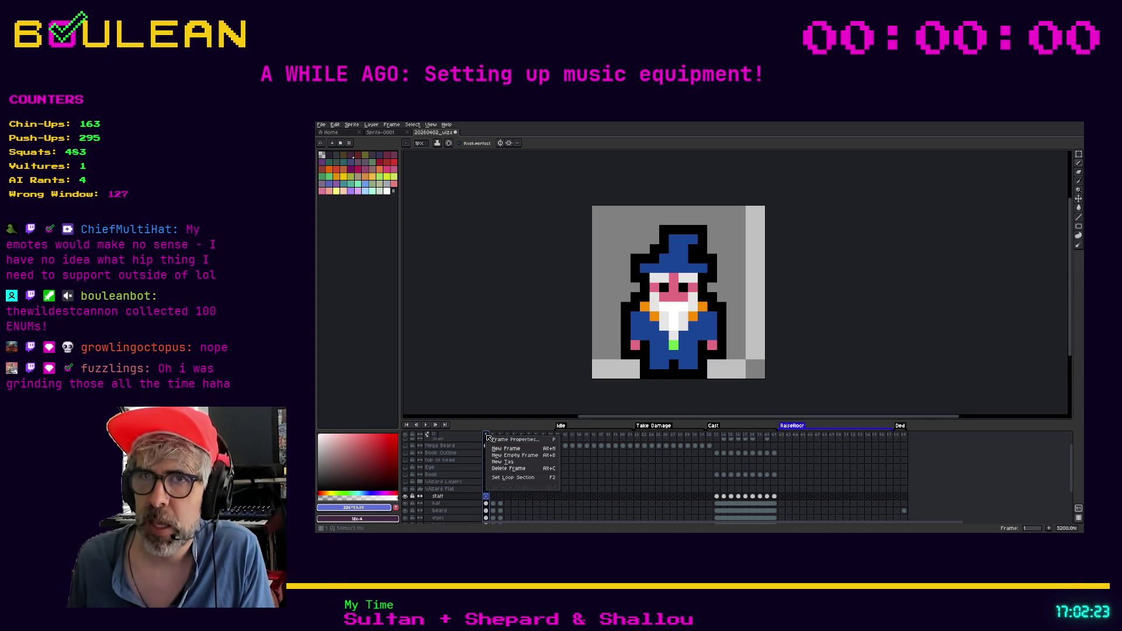
click(488, 424)
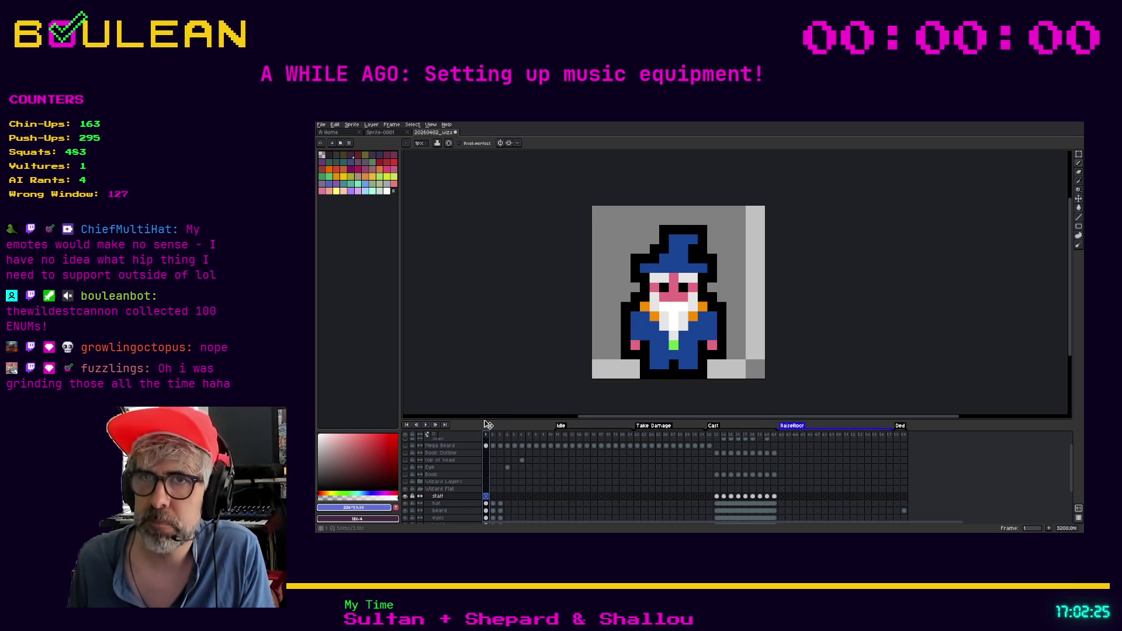
drag(501, 420, 501, 403)
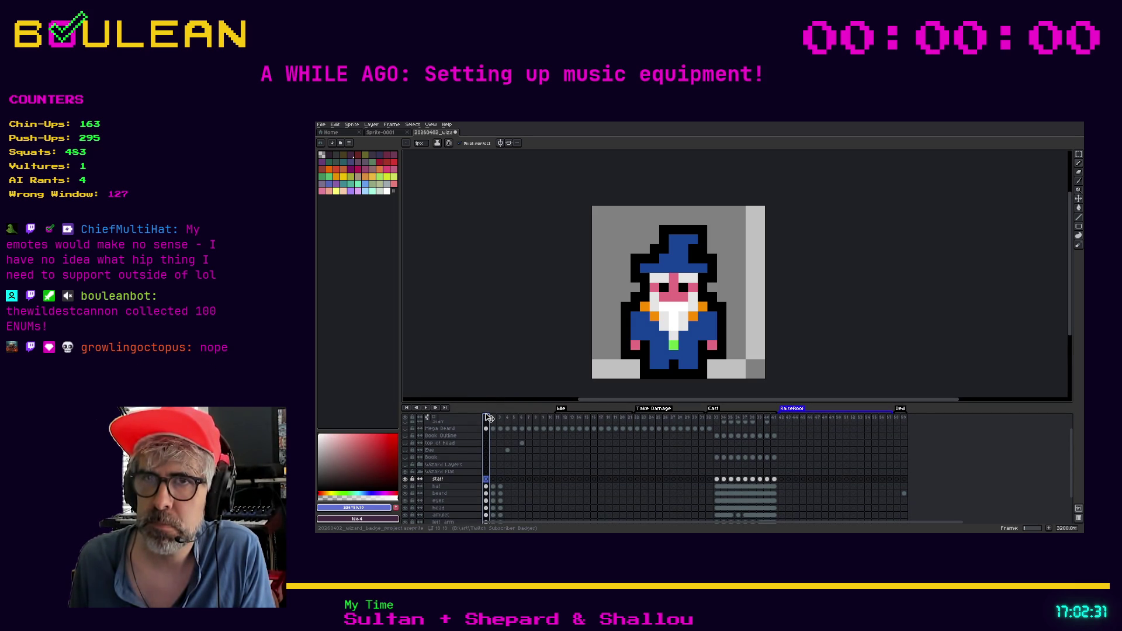
right_click(487, 416)
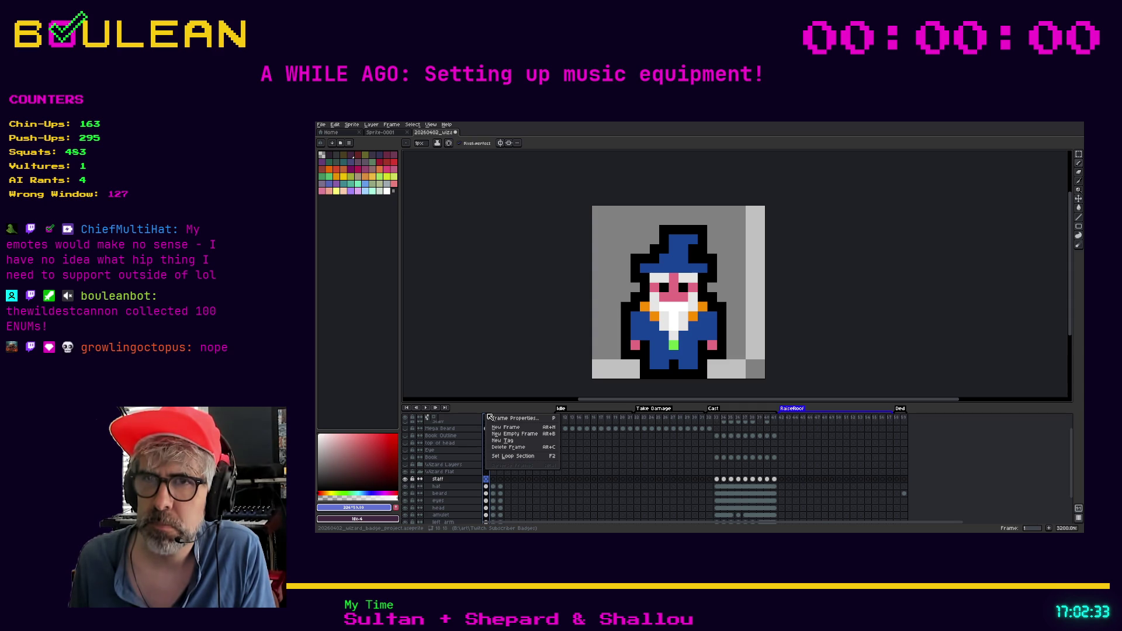
click(497, 456)
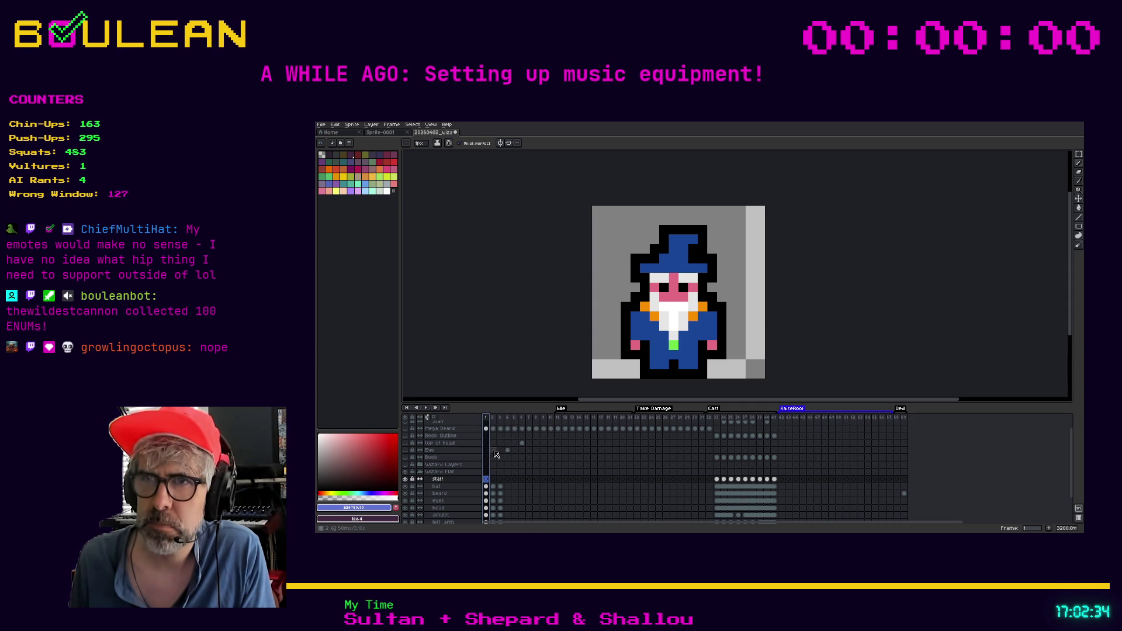
right_click(487, 418)
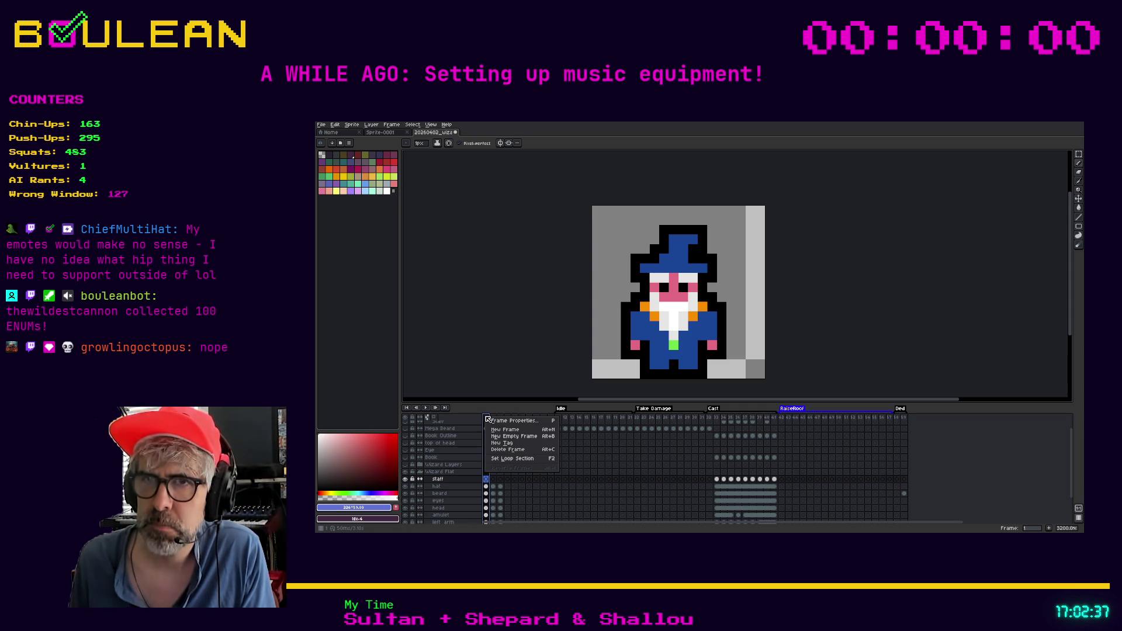
click(507, 421)
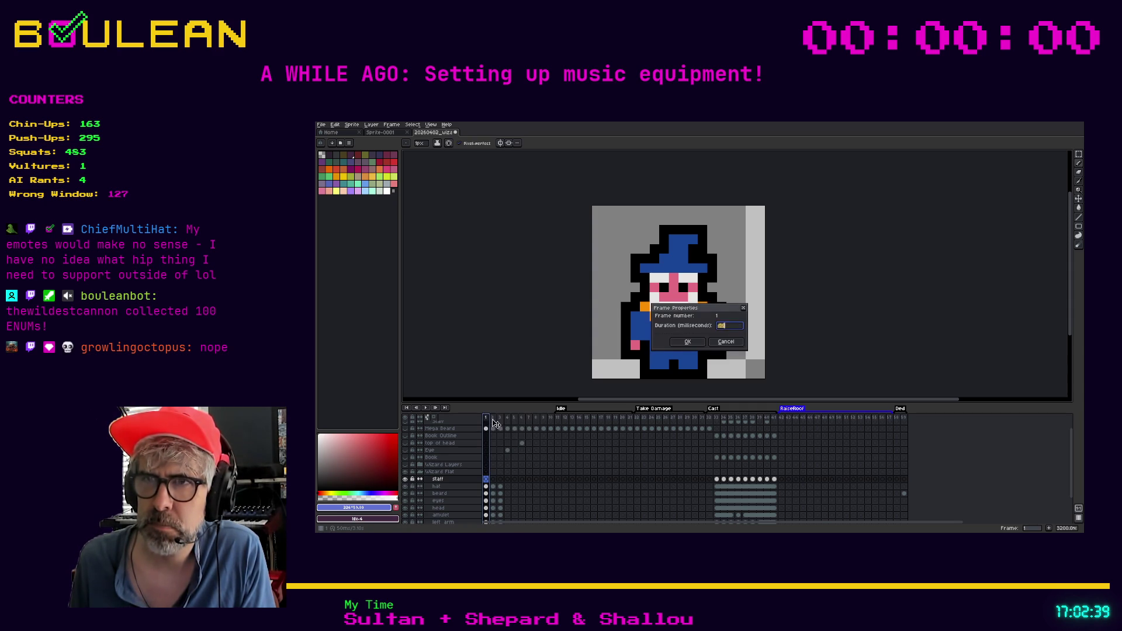
click(726, 341)
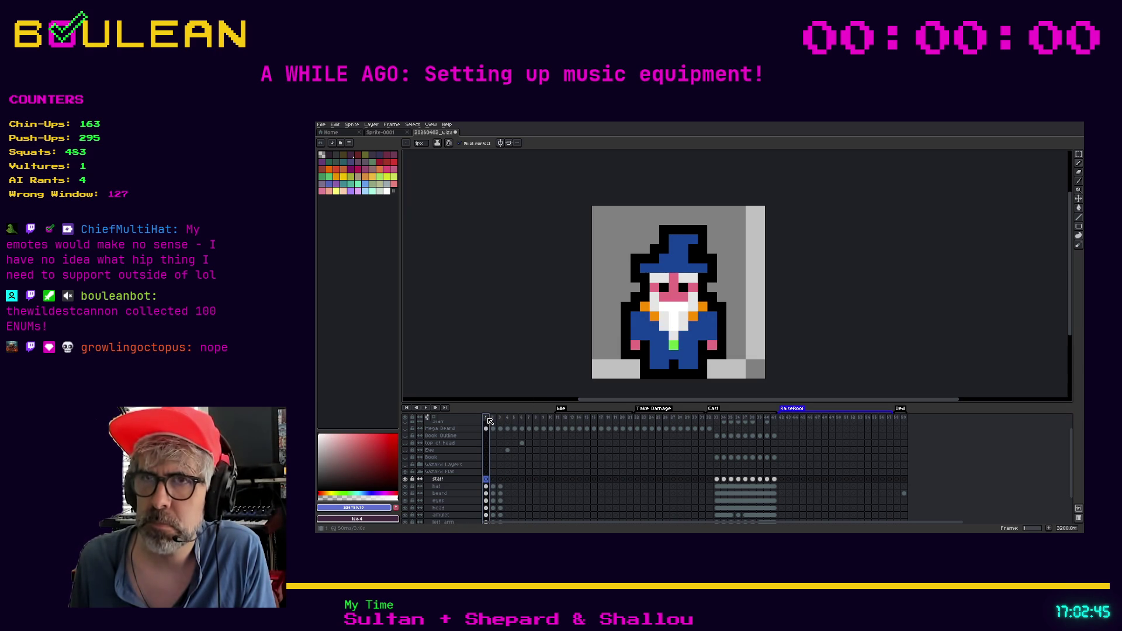
- Select frame 1 and insert a new frame after it with Alt+N
click(501, 419)
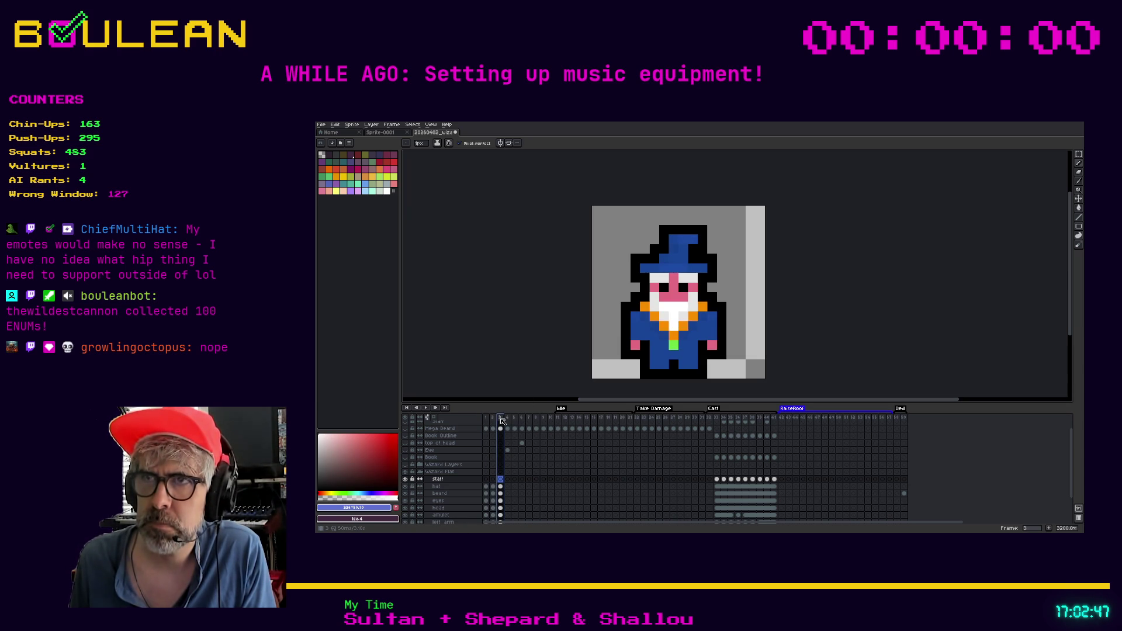
click(495, 419)
click(487, 420)
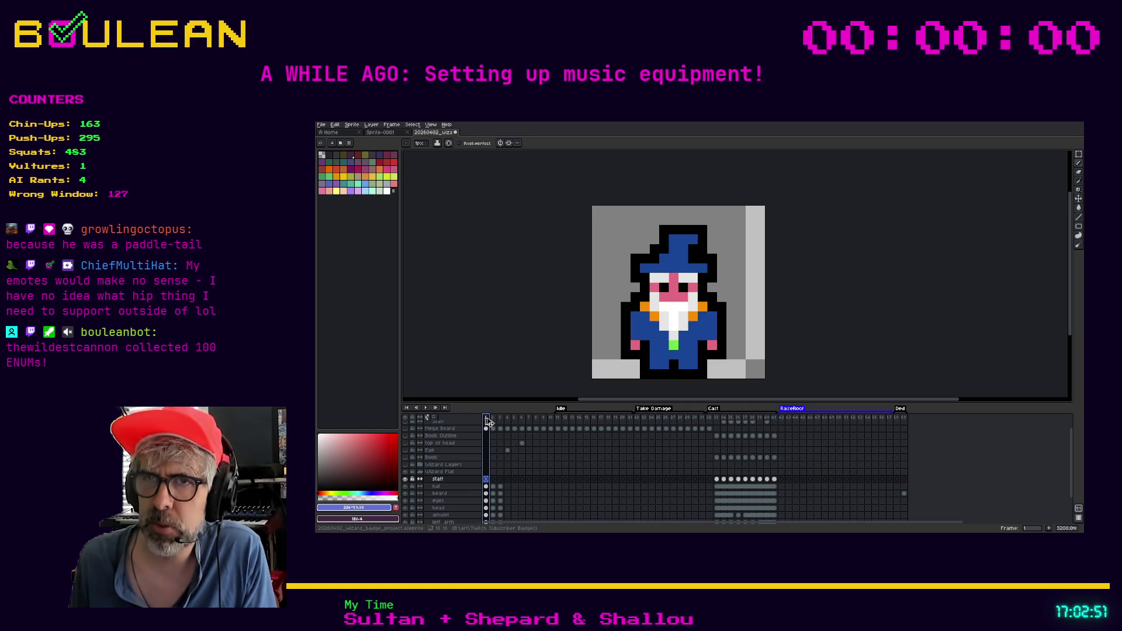
key(alt+n)
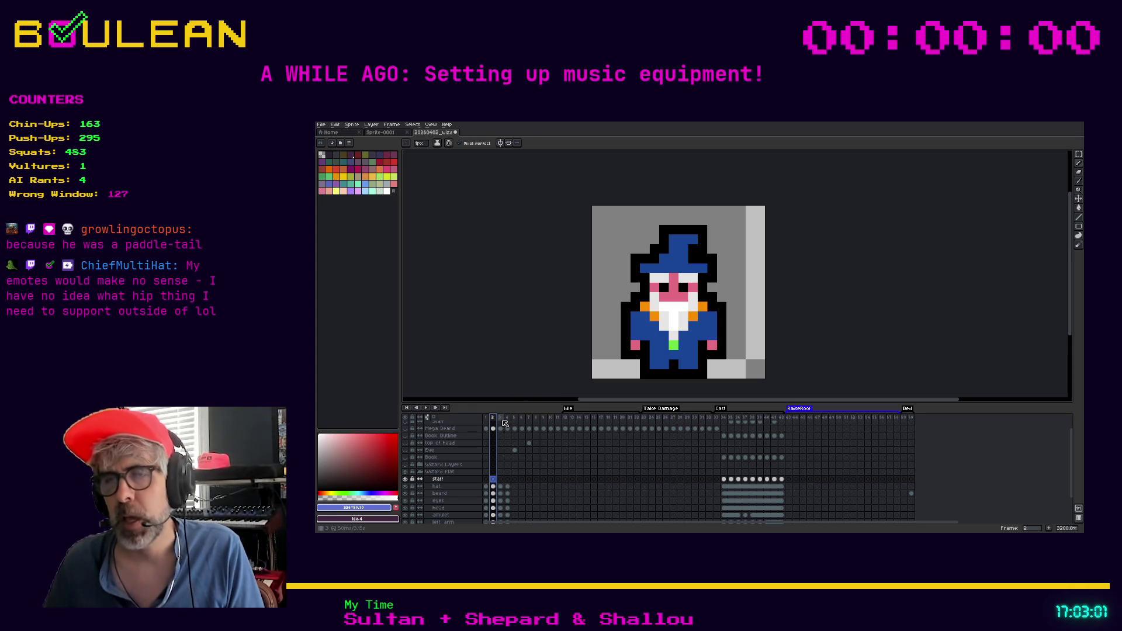
click(321, 124)
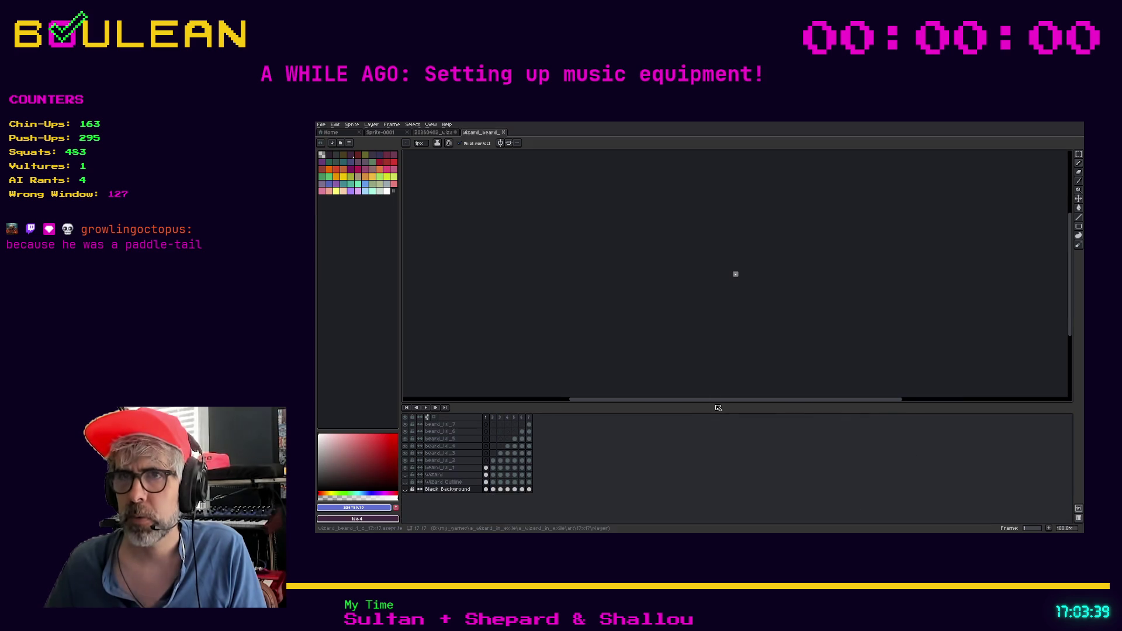
- Zoom into the beard sprite and step back and forth through its seven frames
scroll(714, 250, up, 7)
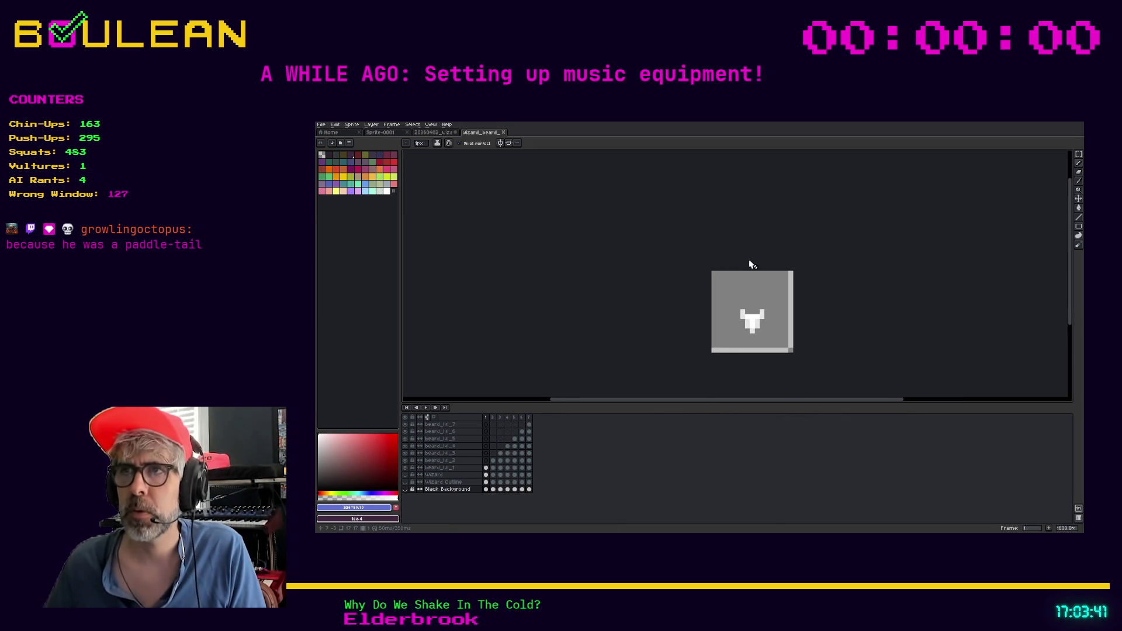
click(493, 417)
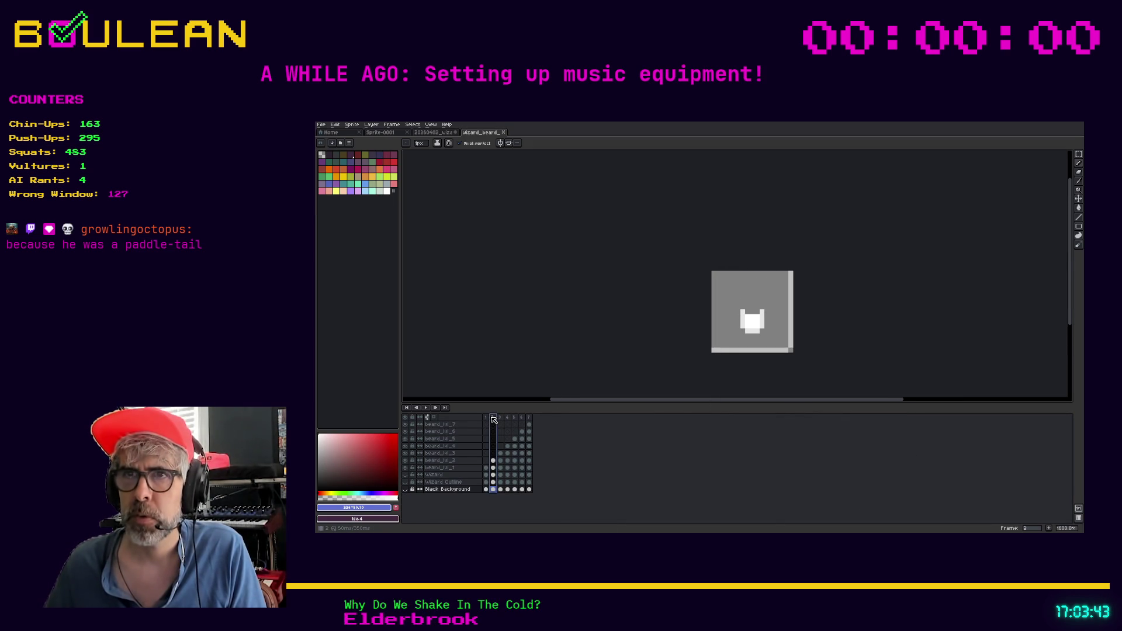
key(Left)
key(Right)
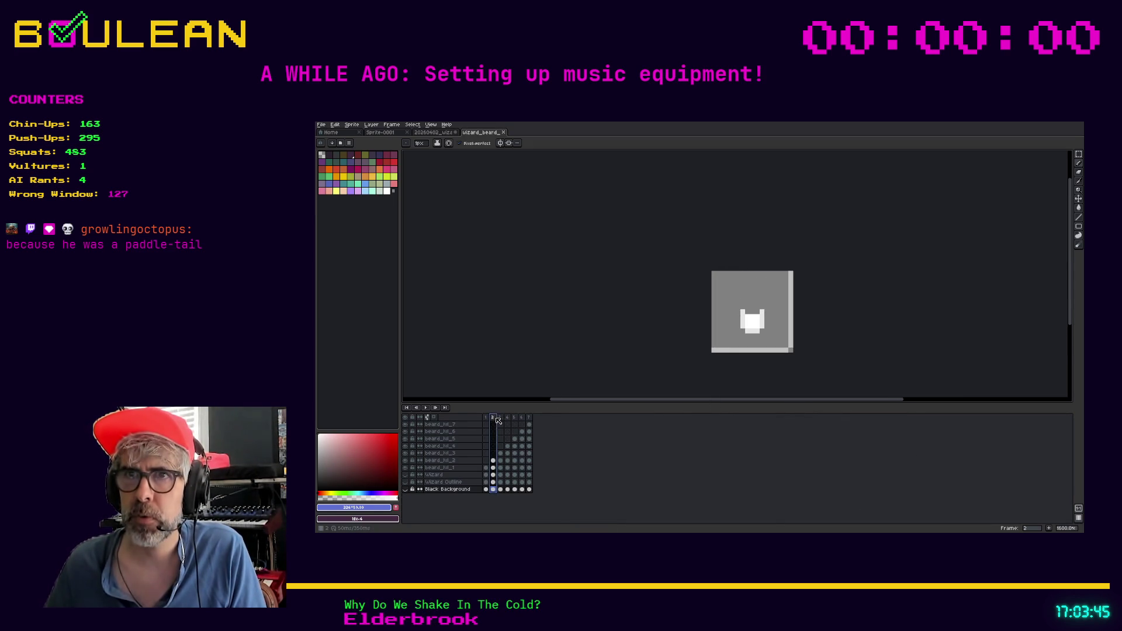
click(501, 422)
key(Right)
key(Right)
key(Right)
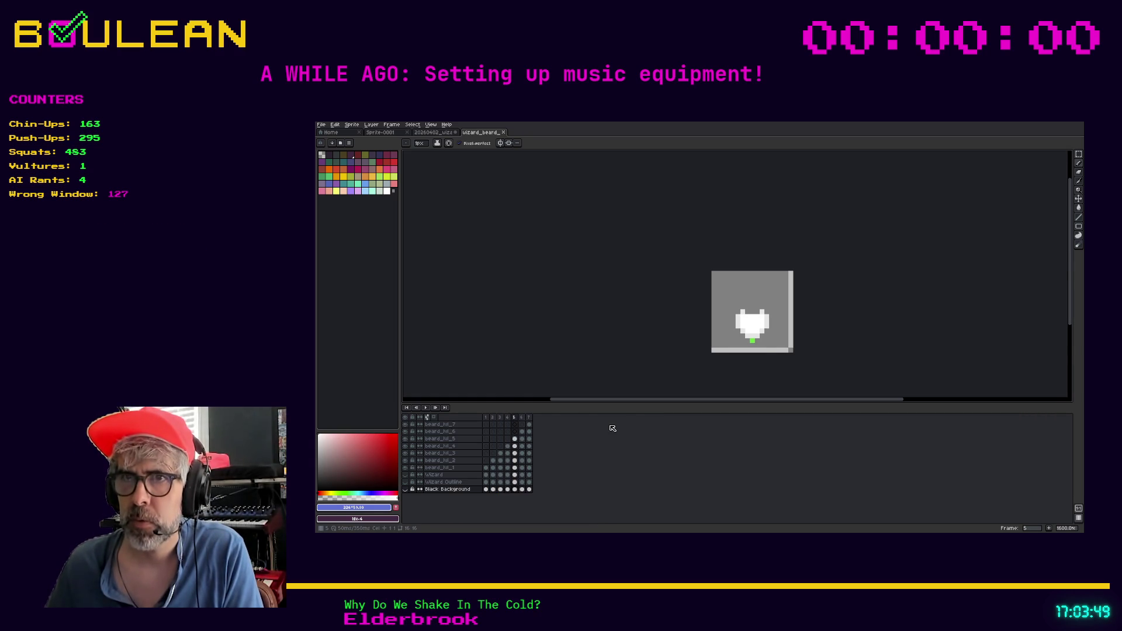
key(Right)
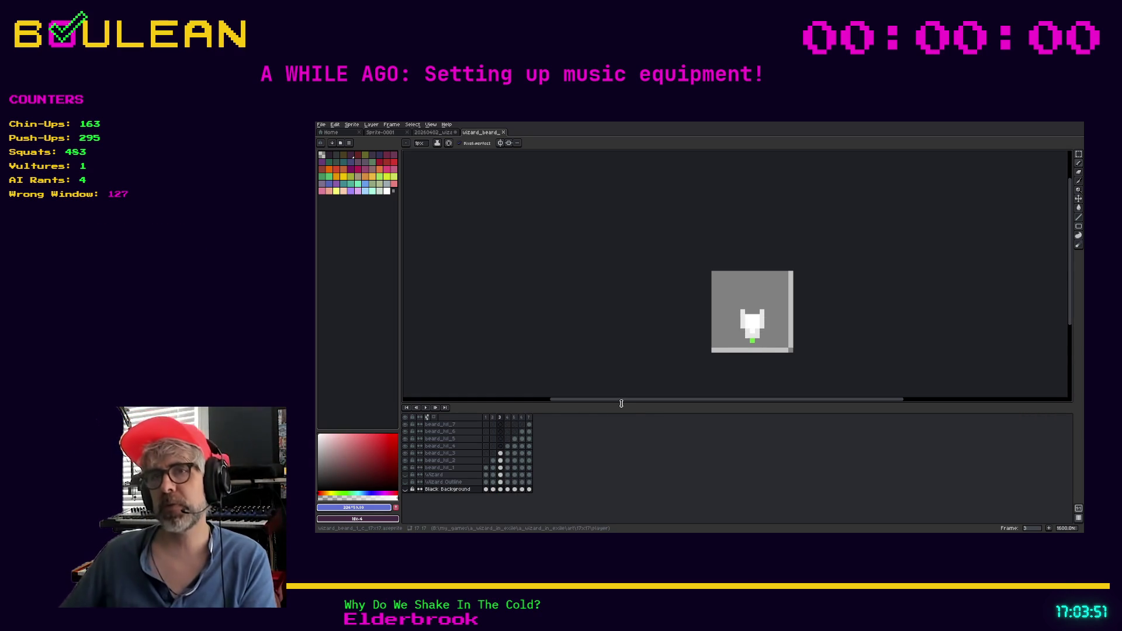
key(Right)
key(Right)
key(Right)
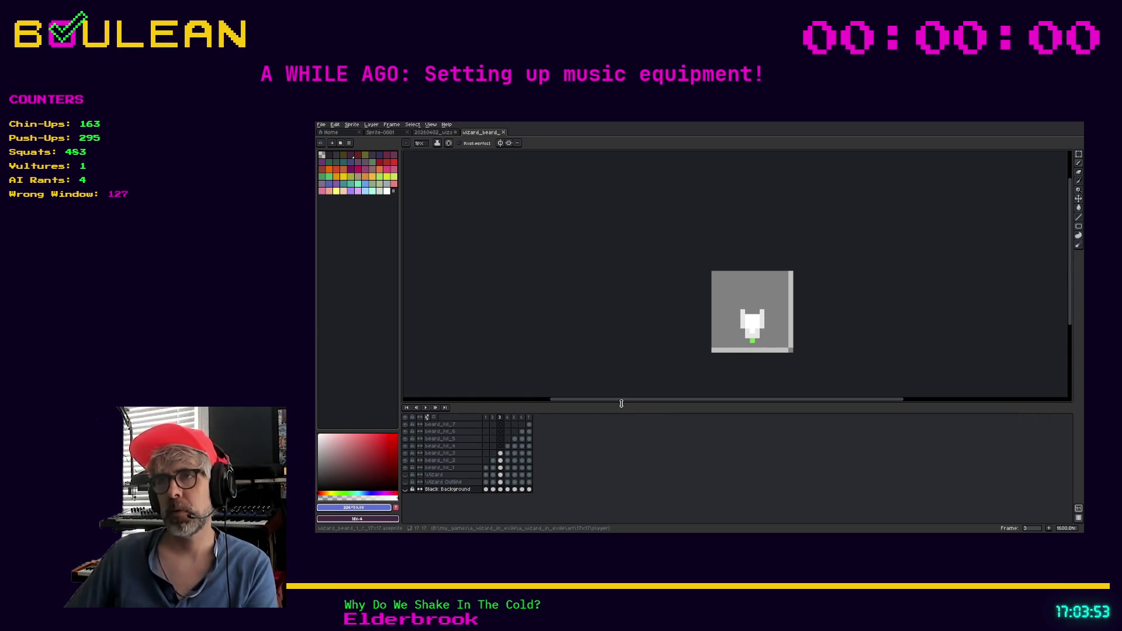
key(Right)
key(Right)
key(Right)
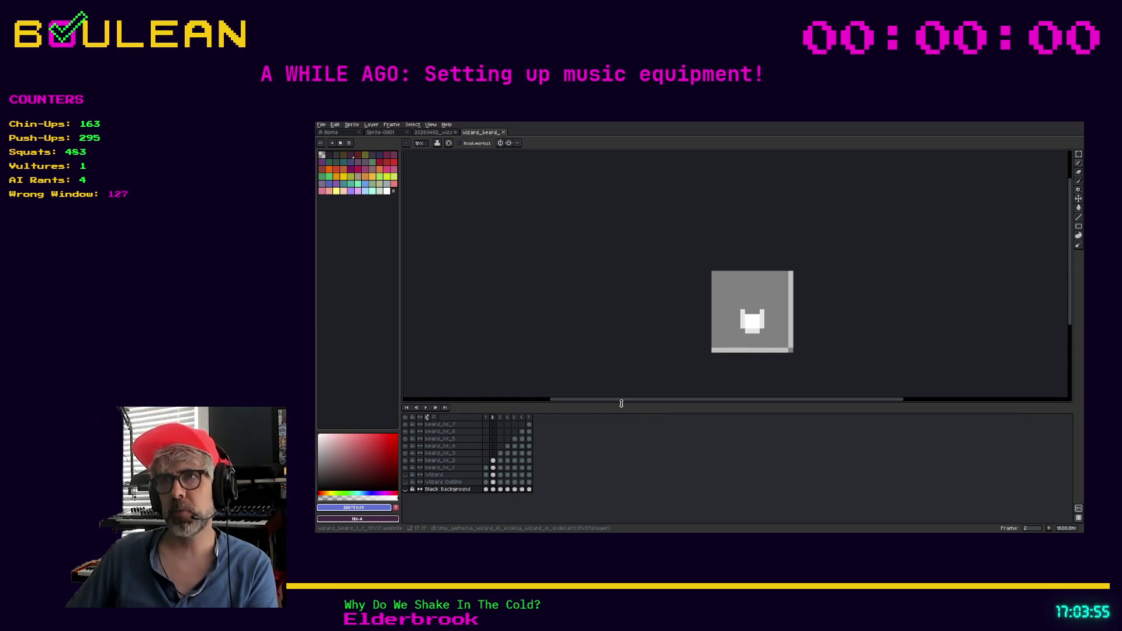
key(Right)
key(Right)
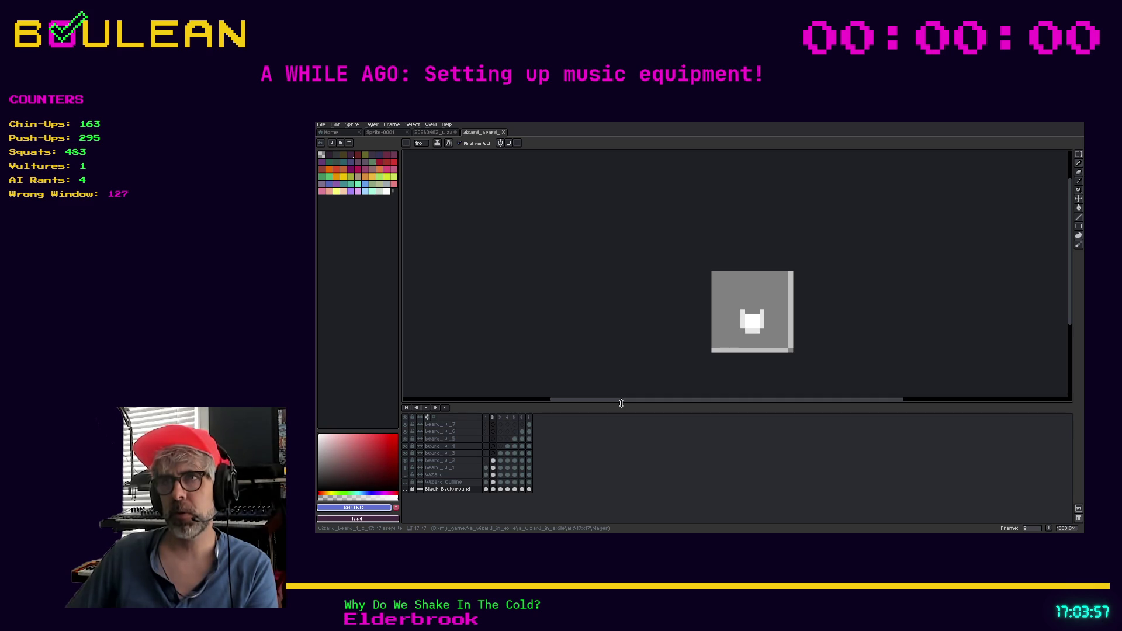
key(Right)
key(Right)
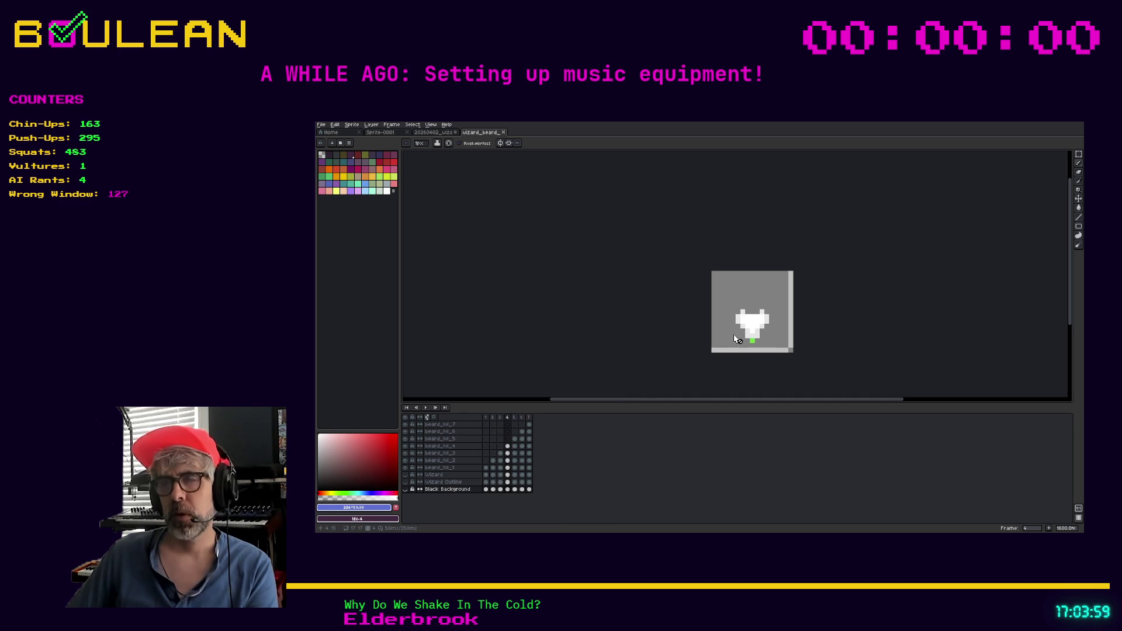
key(Right)
key(Right)
key(Left)
key(Left)
key(Left)
key(Left)
key(Left)
key(Left)
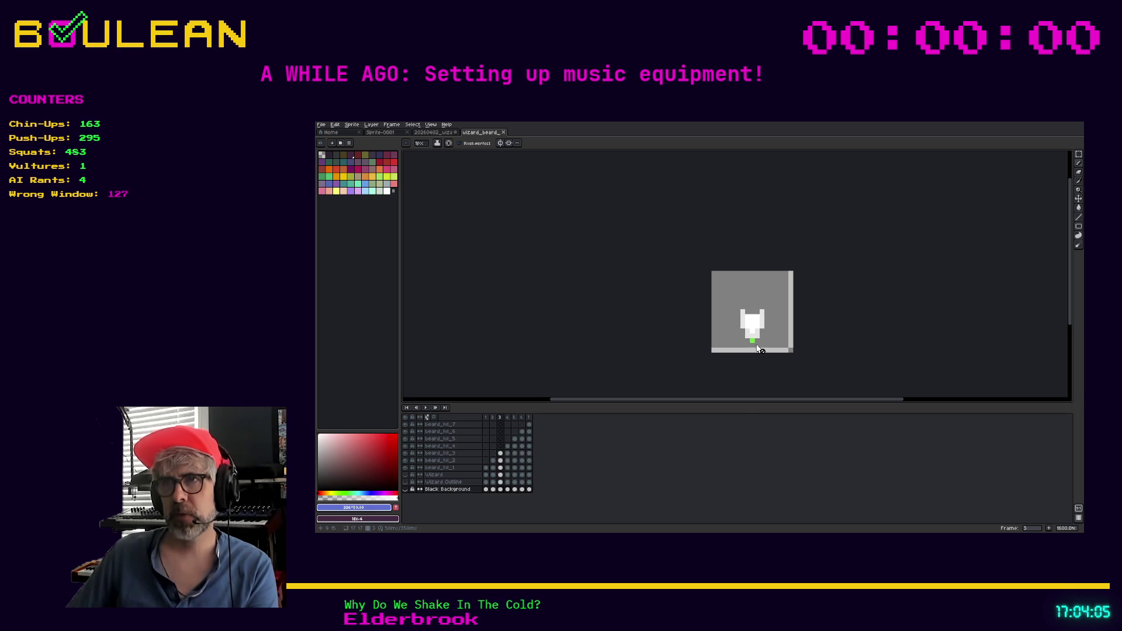
key(Left)
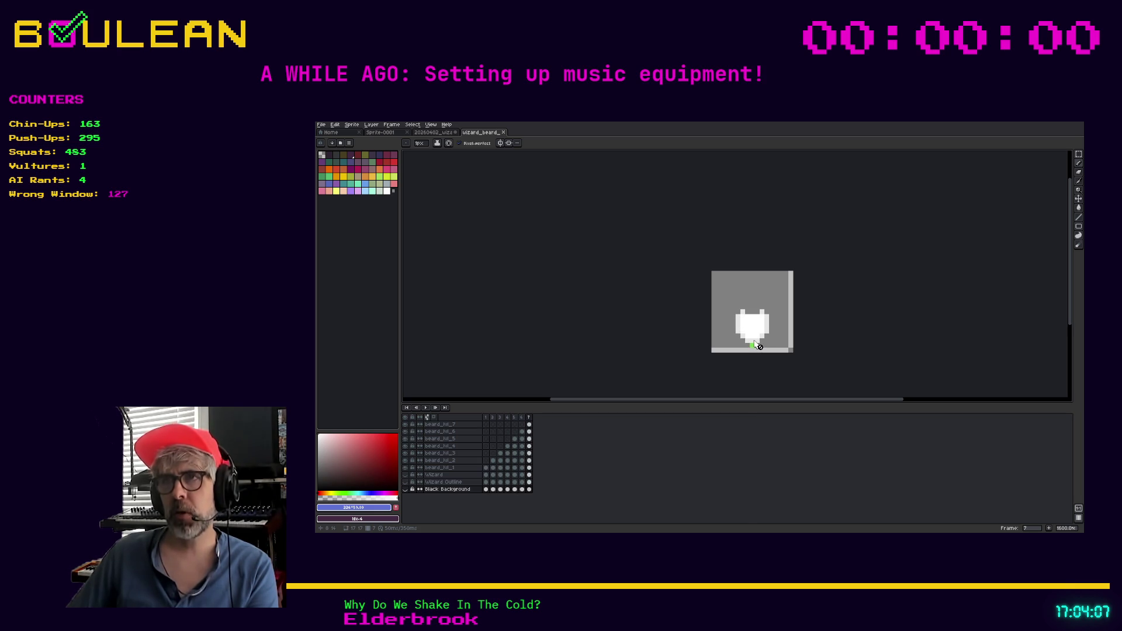
key(Left)
key(Left)
key(Left)
key(Left)
key(Left)
key(Left)
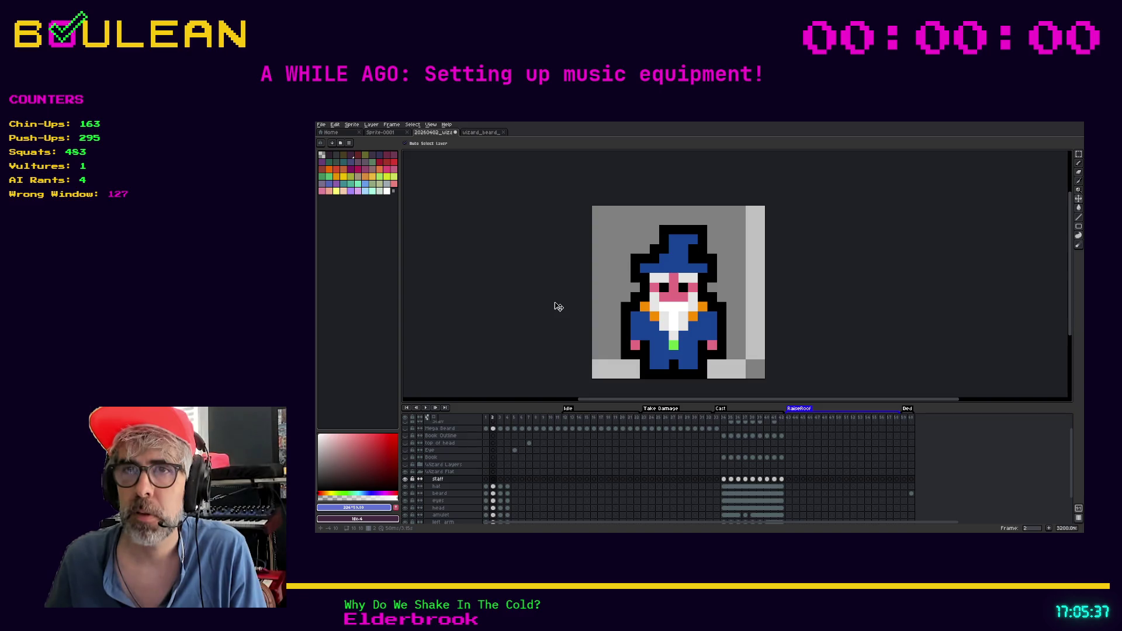
- Add a new Layer 1 inside the Individual Items layer group
key(b)
scroll(444, 429, up, 1)
click(421, 425)
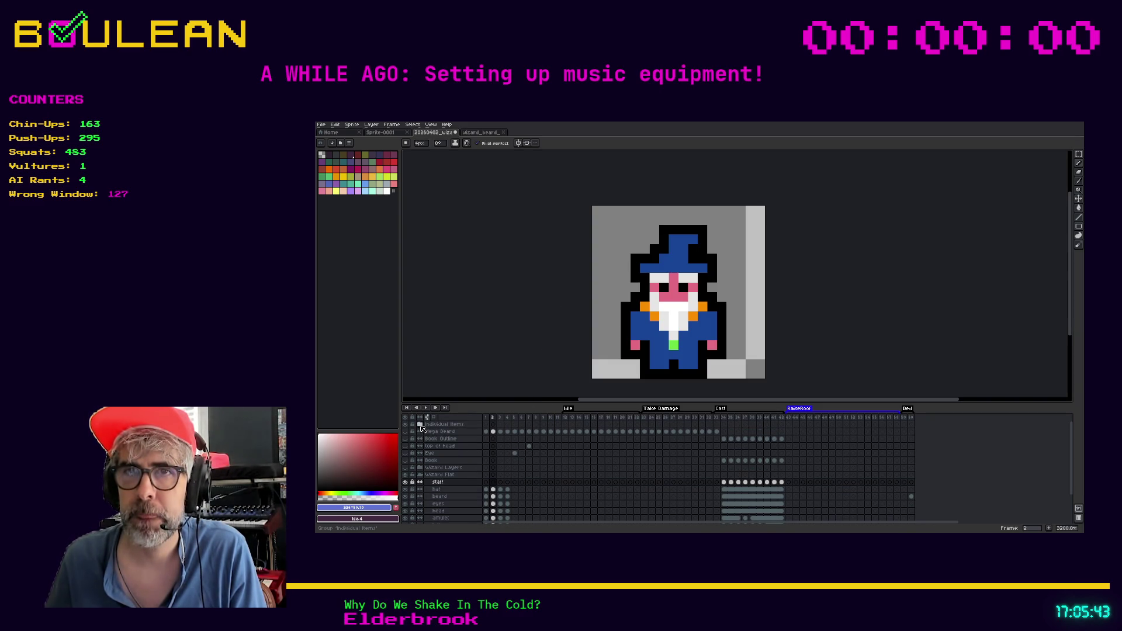
click(421, 427)
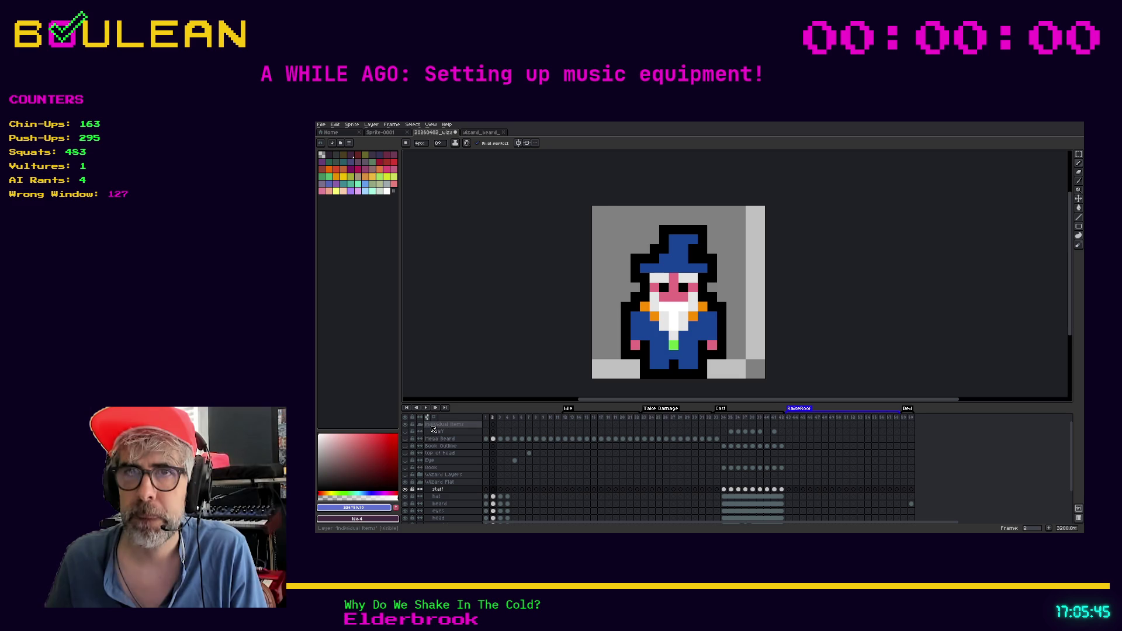
right_click(436, 428)
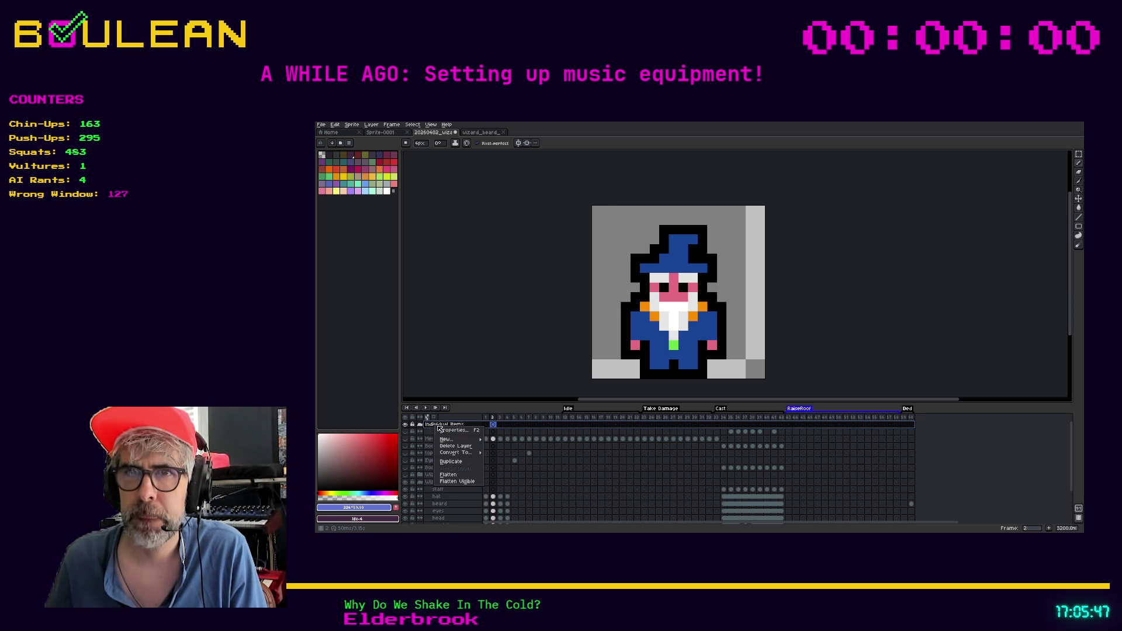
mouse_move(457, 440)
click(505, 439)
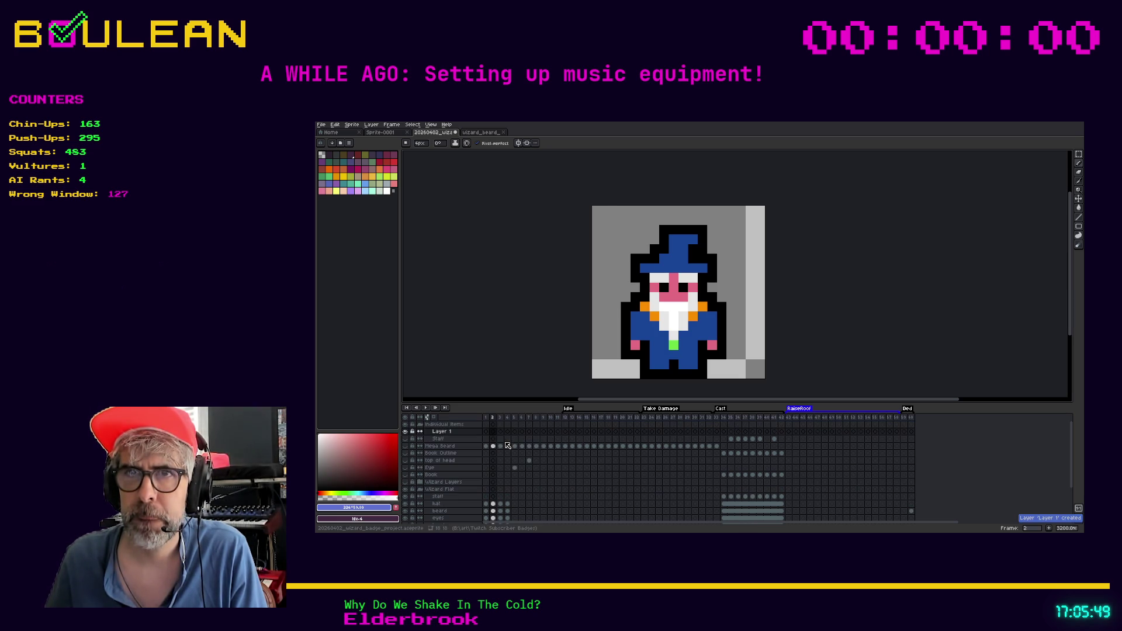
- Move Layer 1 to the top of the layer list and confirm its name
click(455, 432)
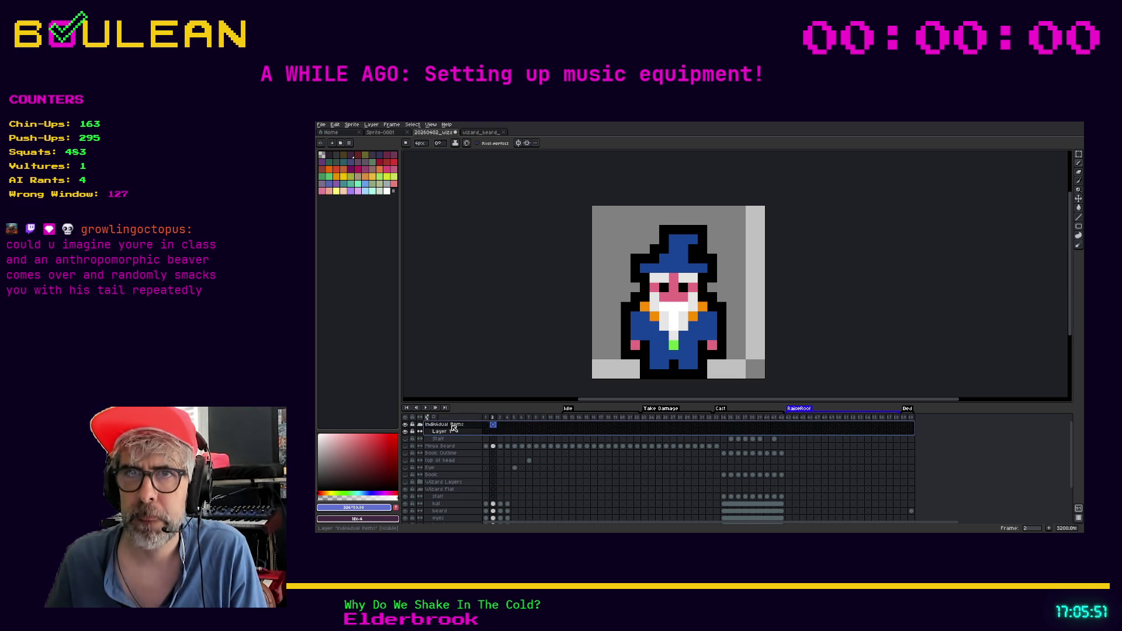
drag(453, 435, 459, 426)
double_click(458, 426)
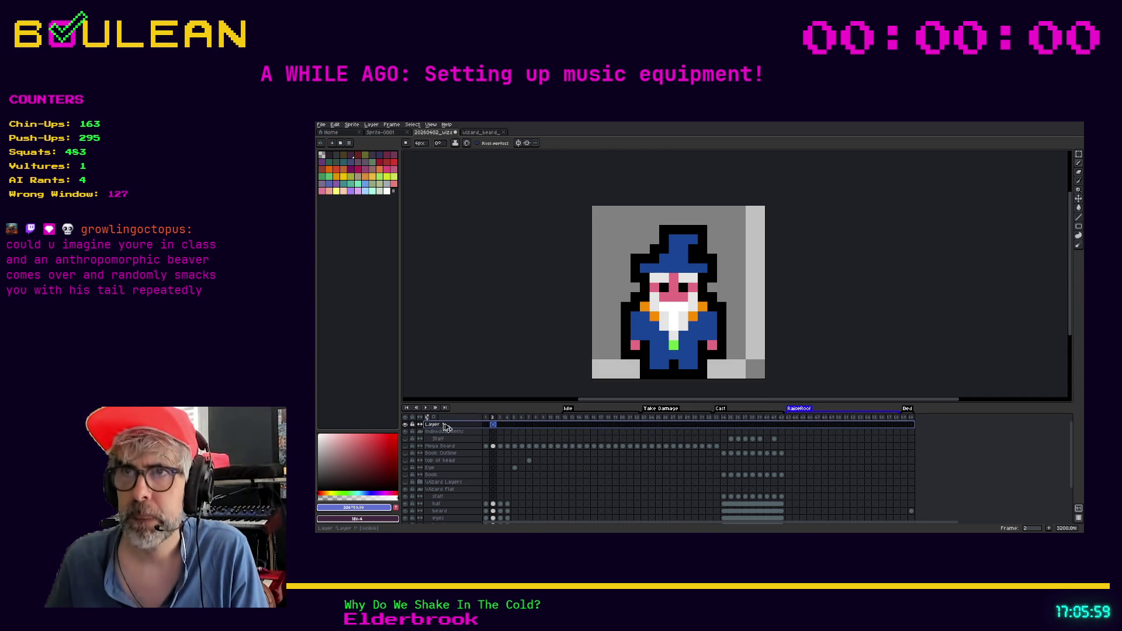
key(Return)
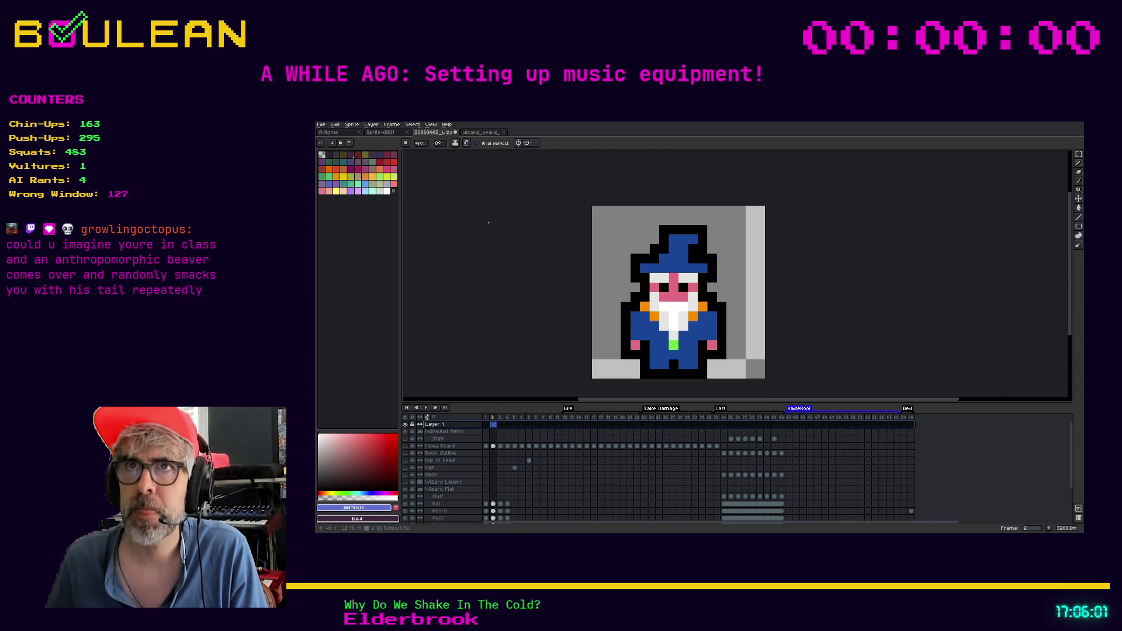
click(477, 133)
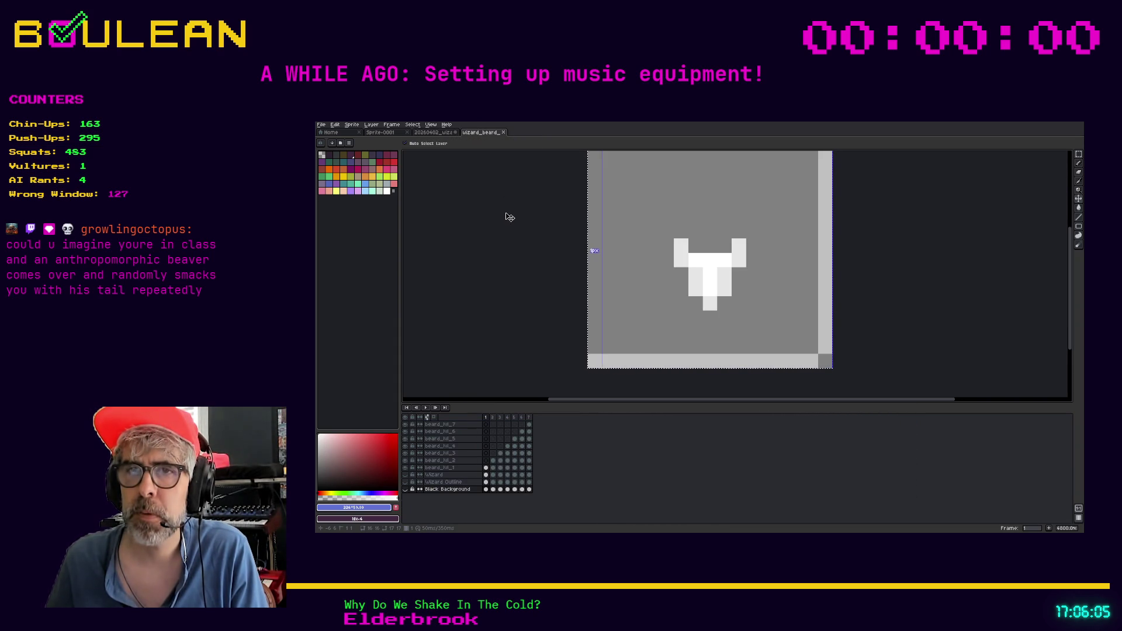
key(b)
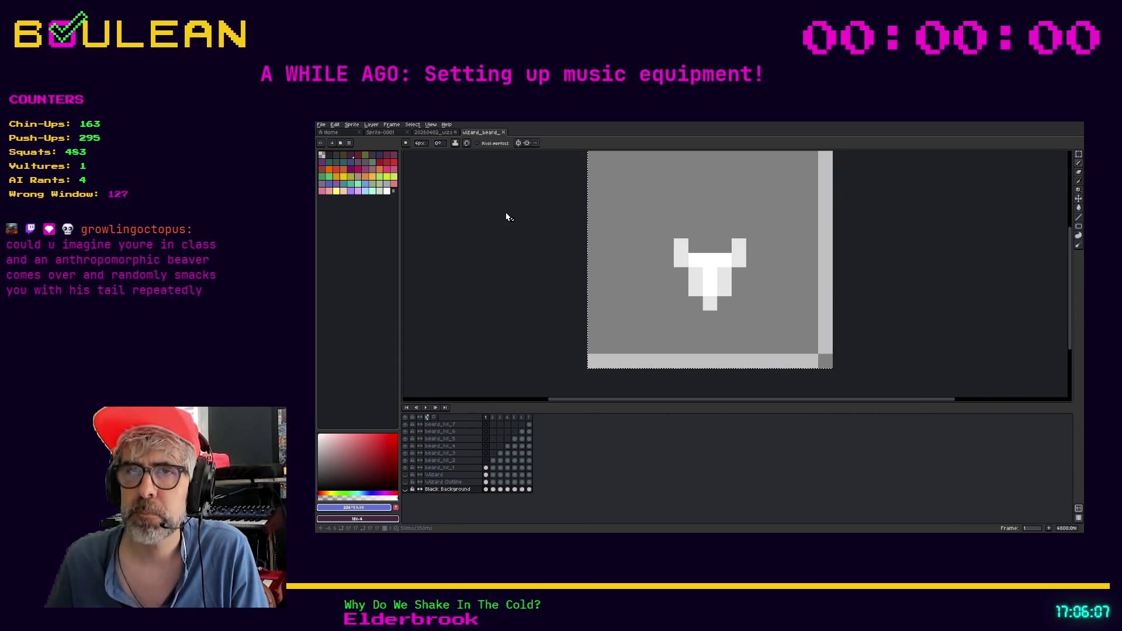
key(v)
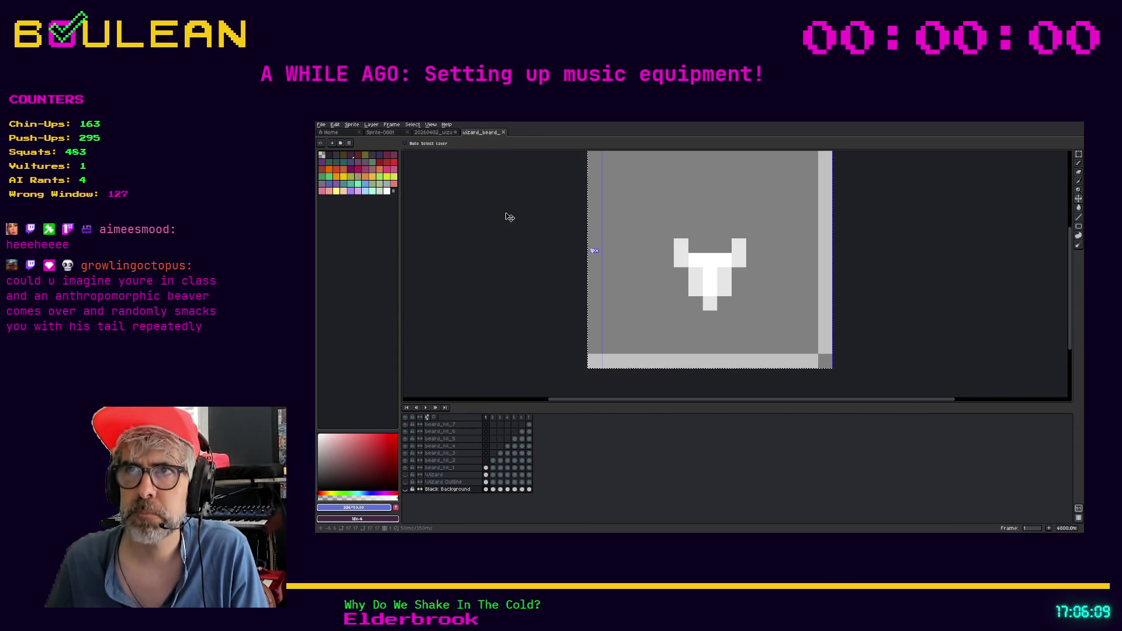
key(b)
key(ctrl+shift+Tab)
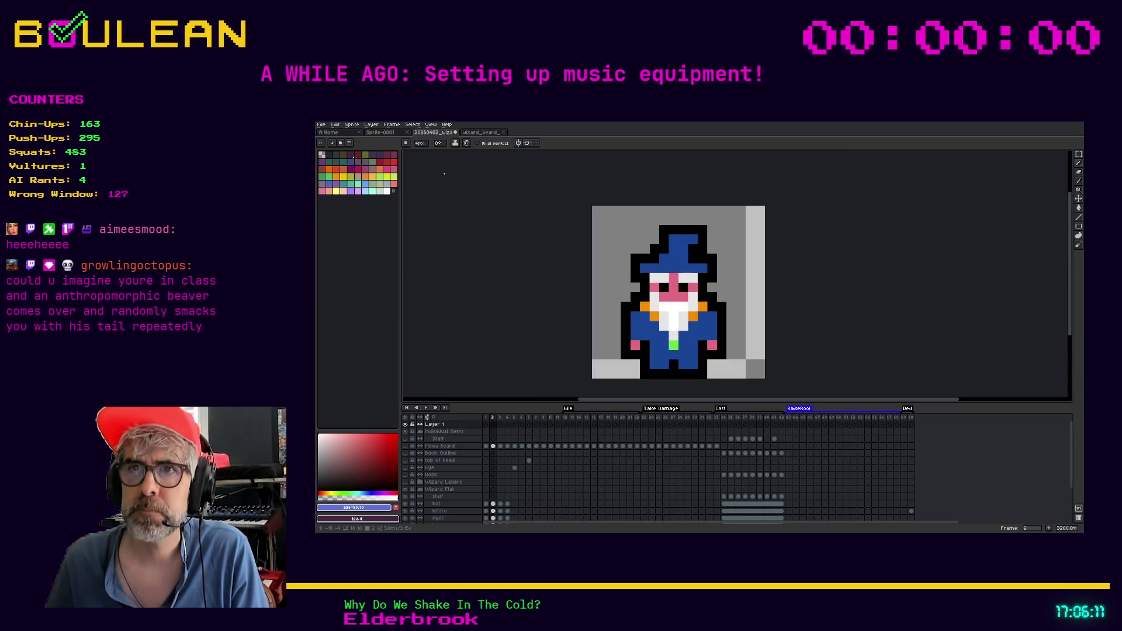
click(493, 425)
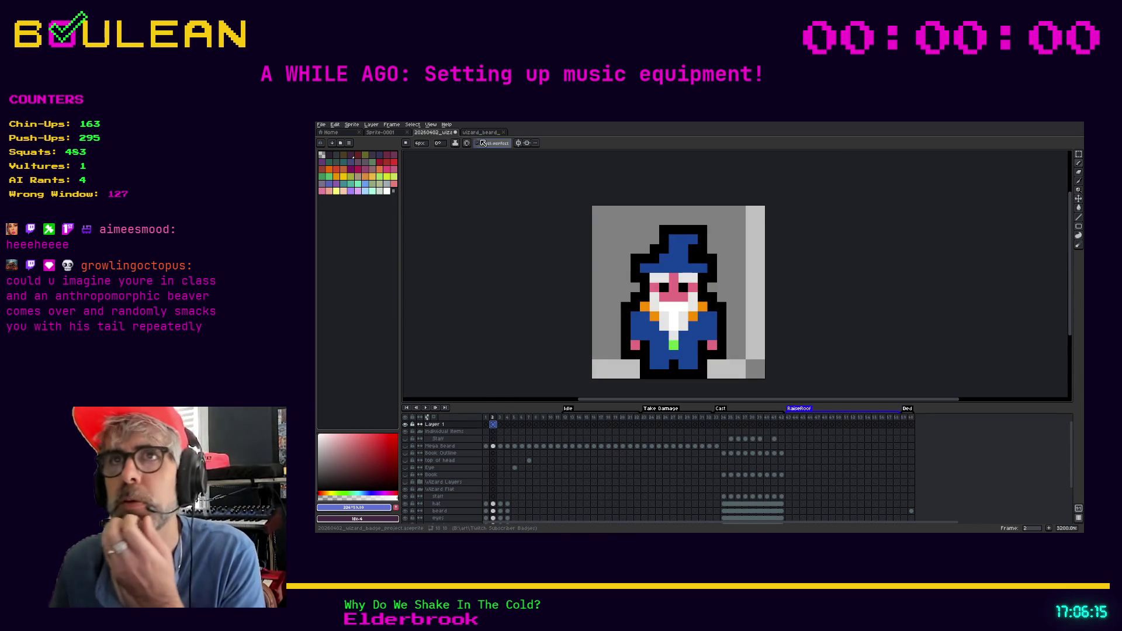
click(480, 132)
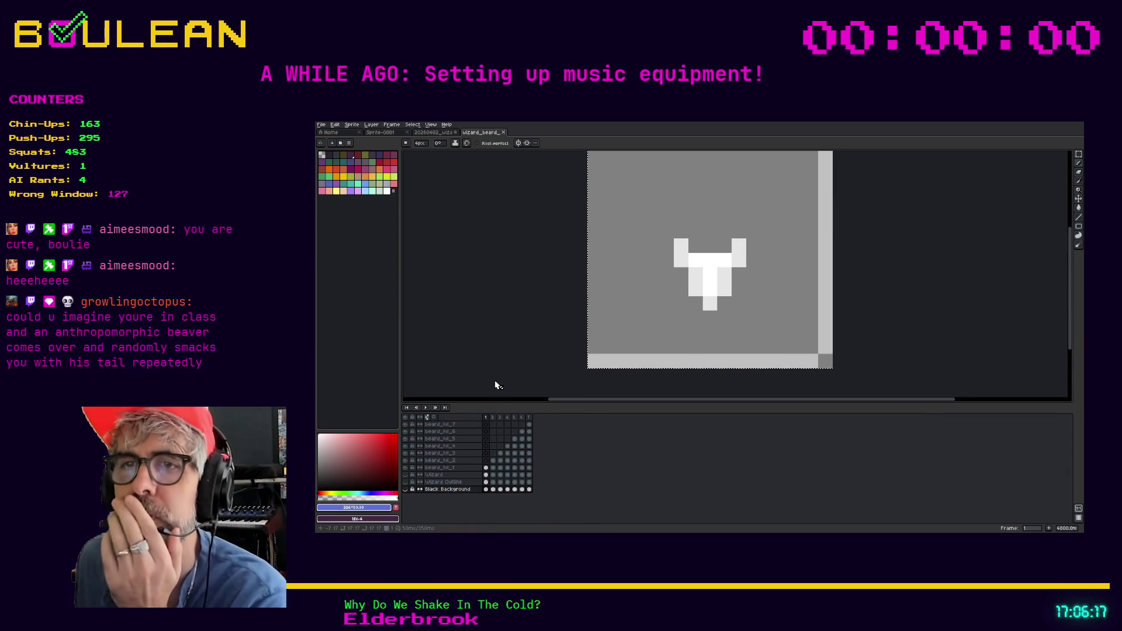
click(501, 417)
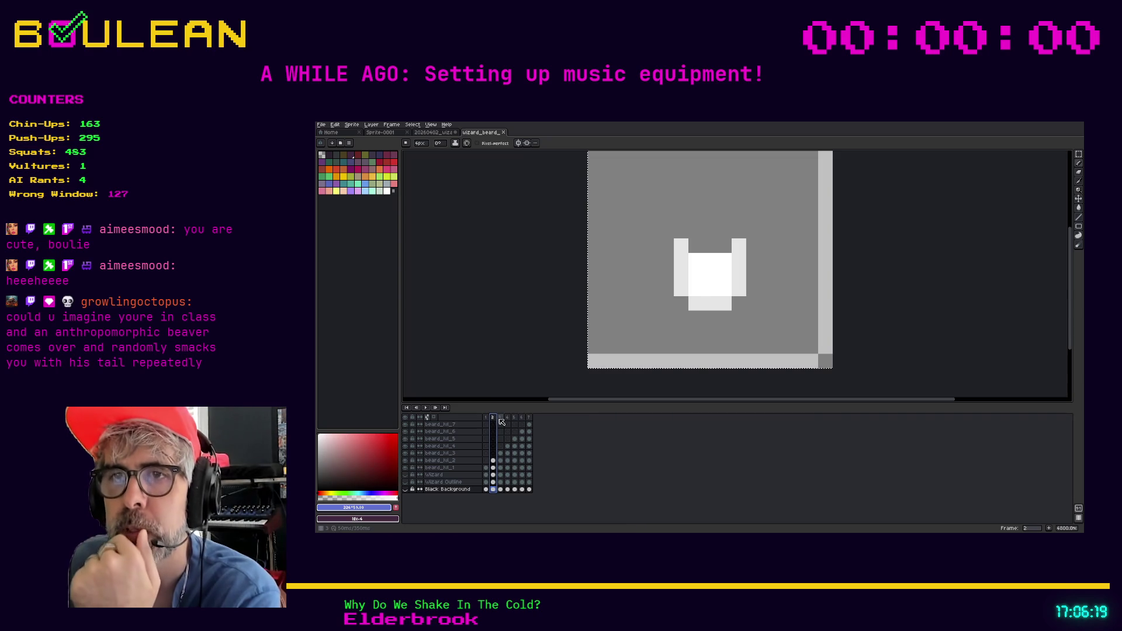
click(507, 418)
click(517, 418)
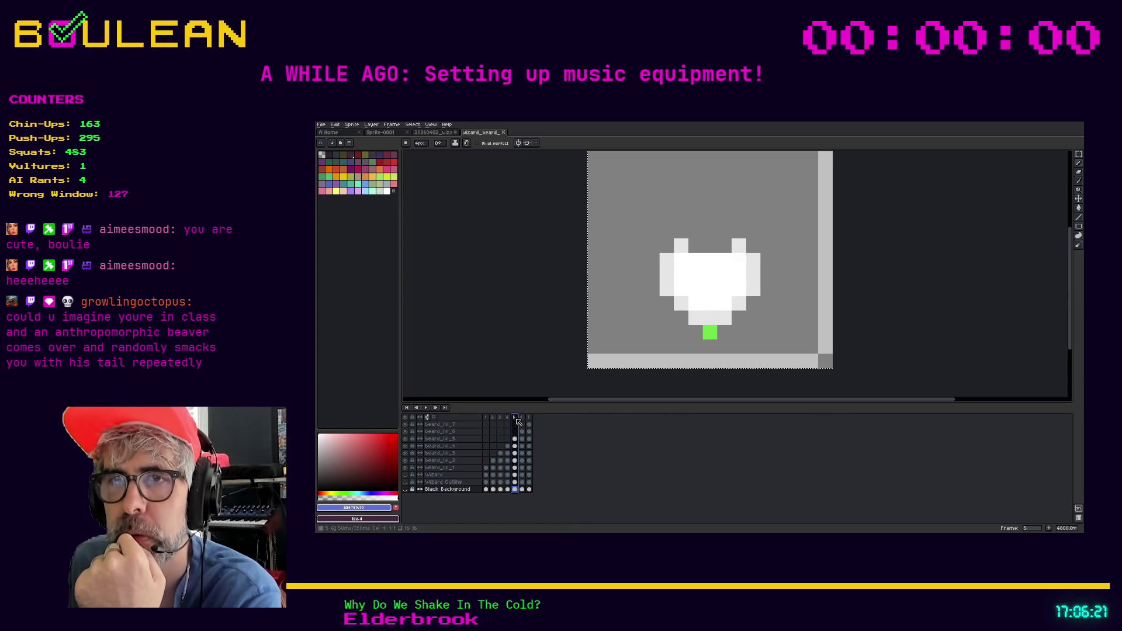
click(486, 417)
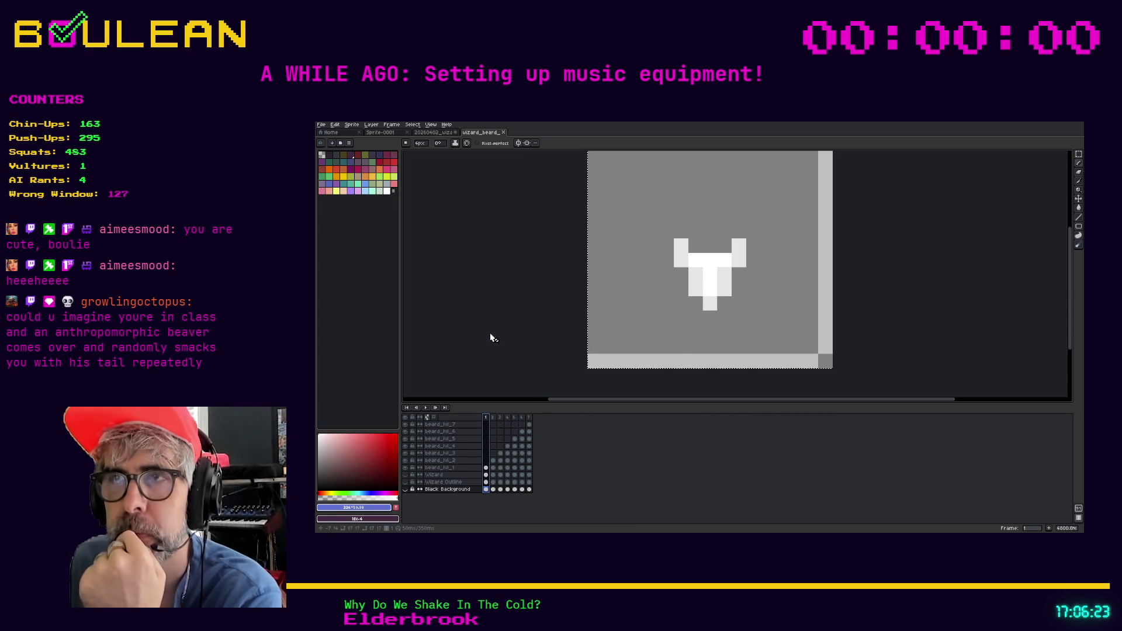
click(321, 124)
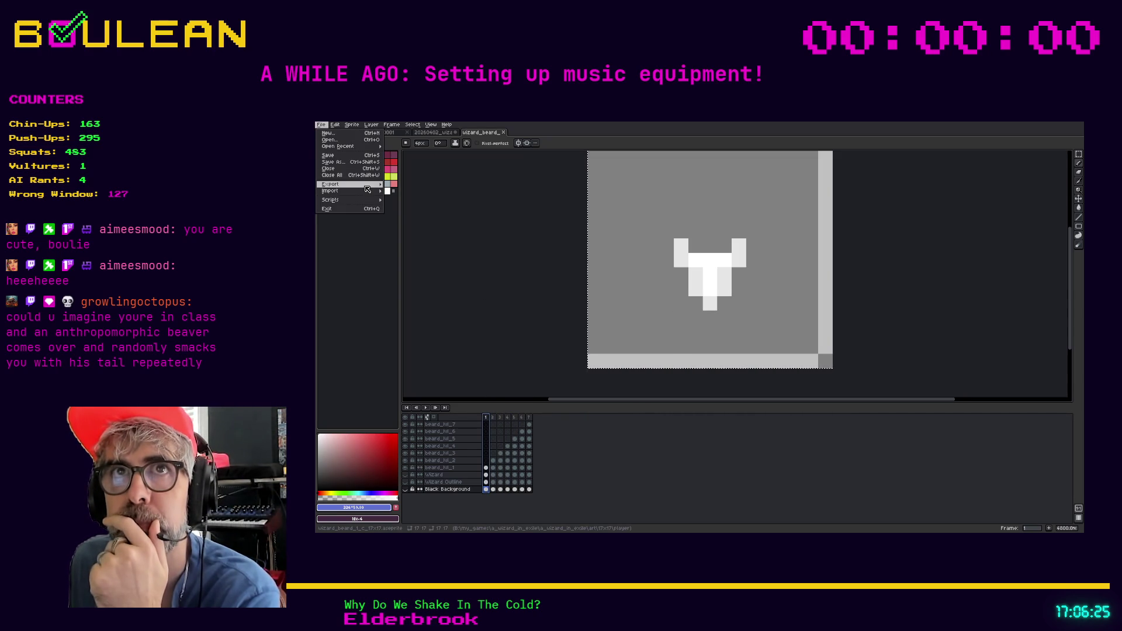
mouse_move(366, 185)
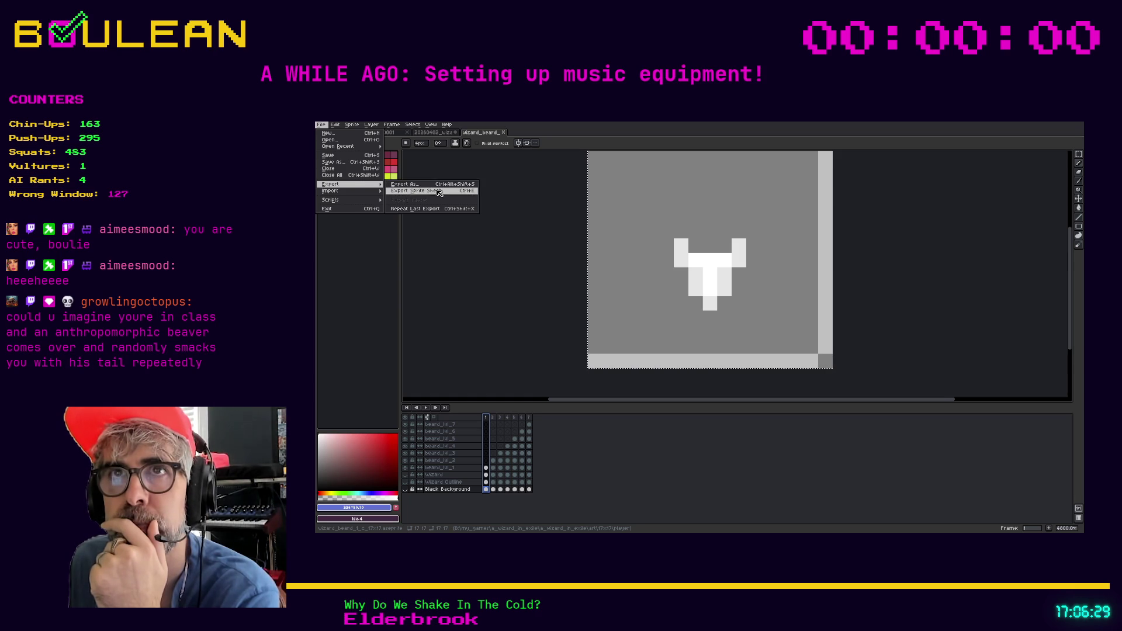
click(429, 190)
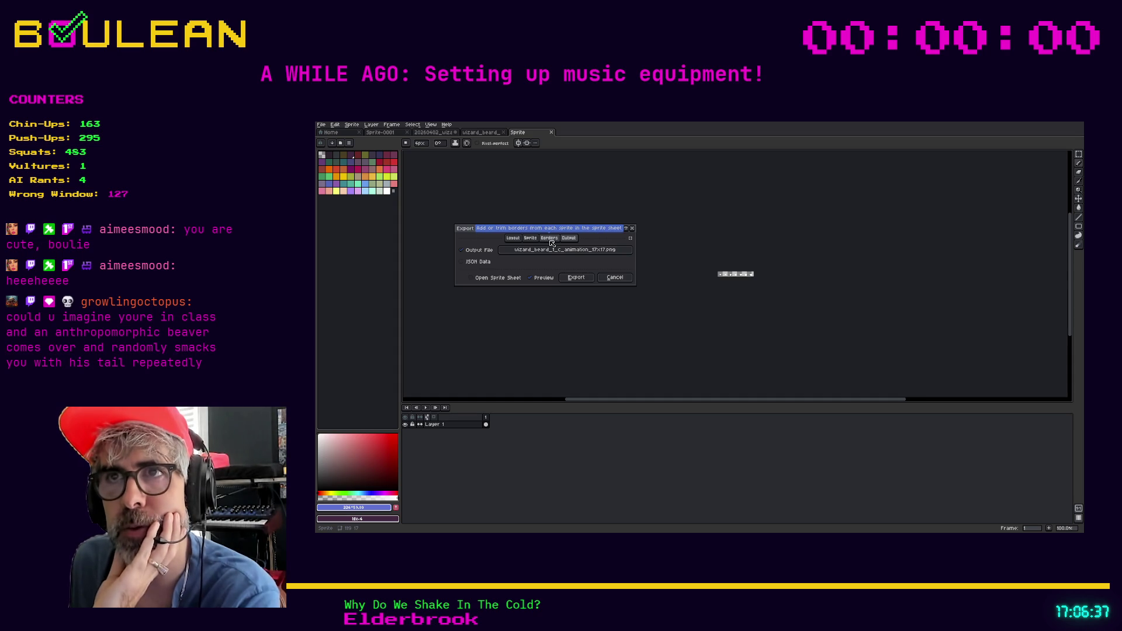
click(548, 239)
click(534, 242)
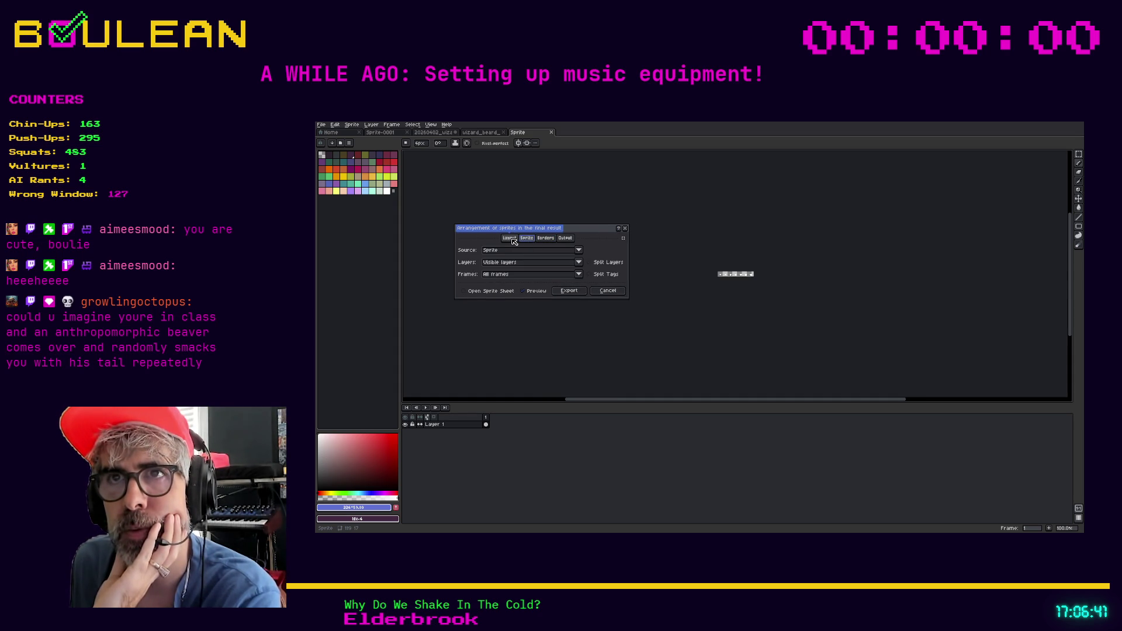
click(512, 239)
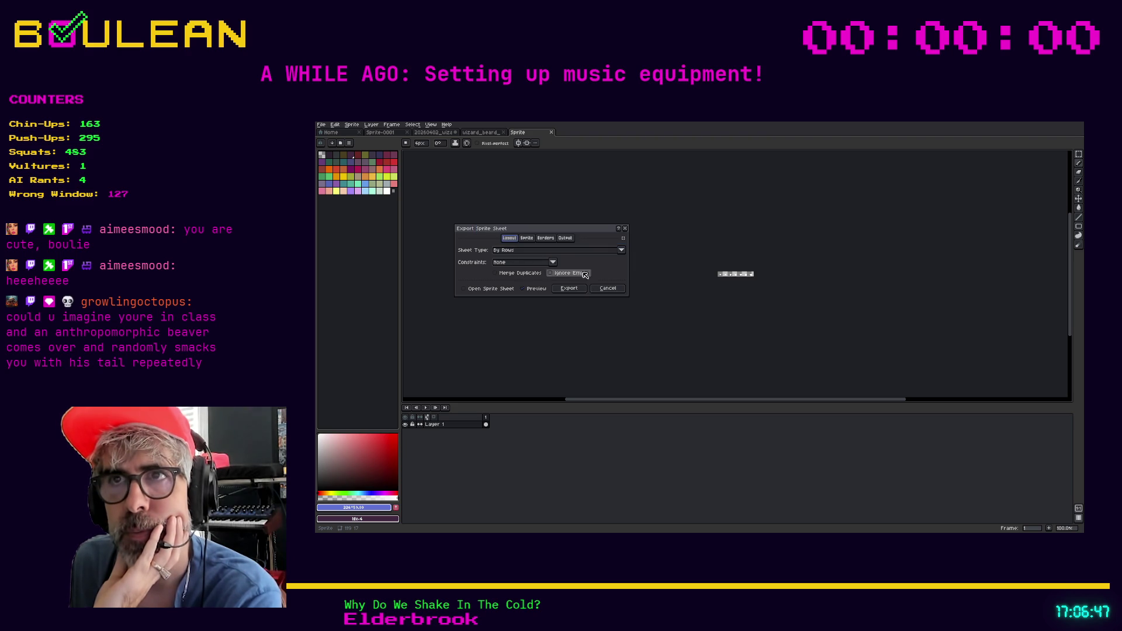
click(607, 288)
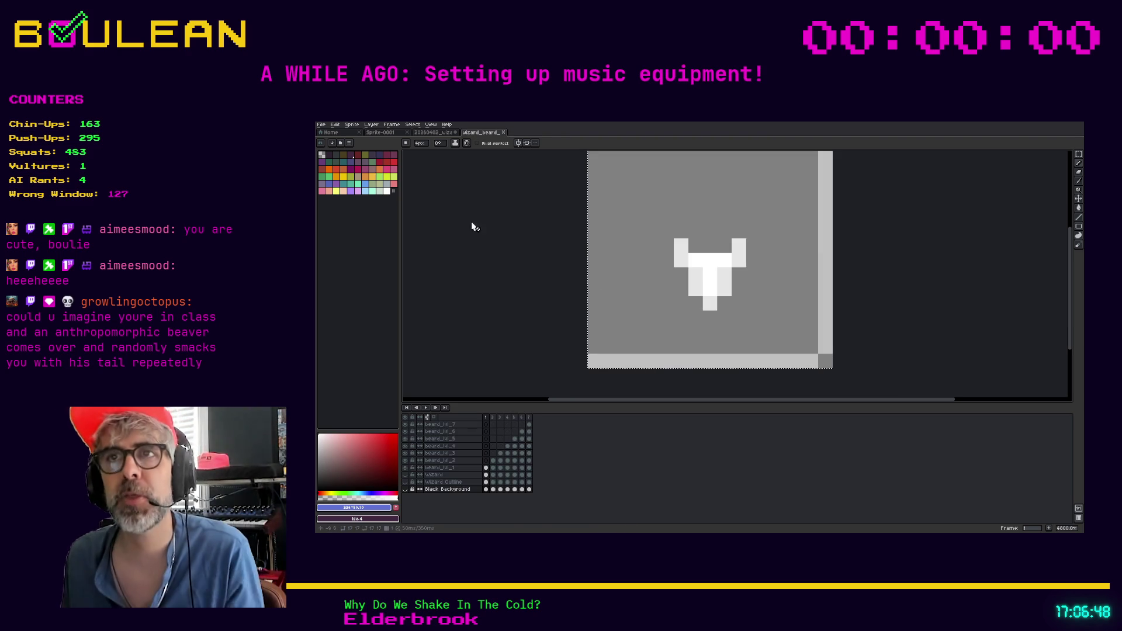
- Open Export As for the beard sprite with output path ending wizard beard\beard_1.png
click(321, 125)
mouse_move(364, 191)
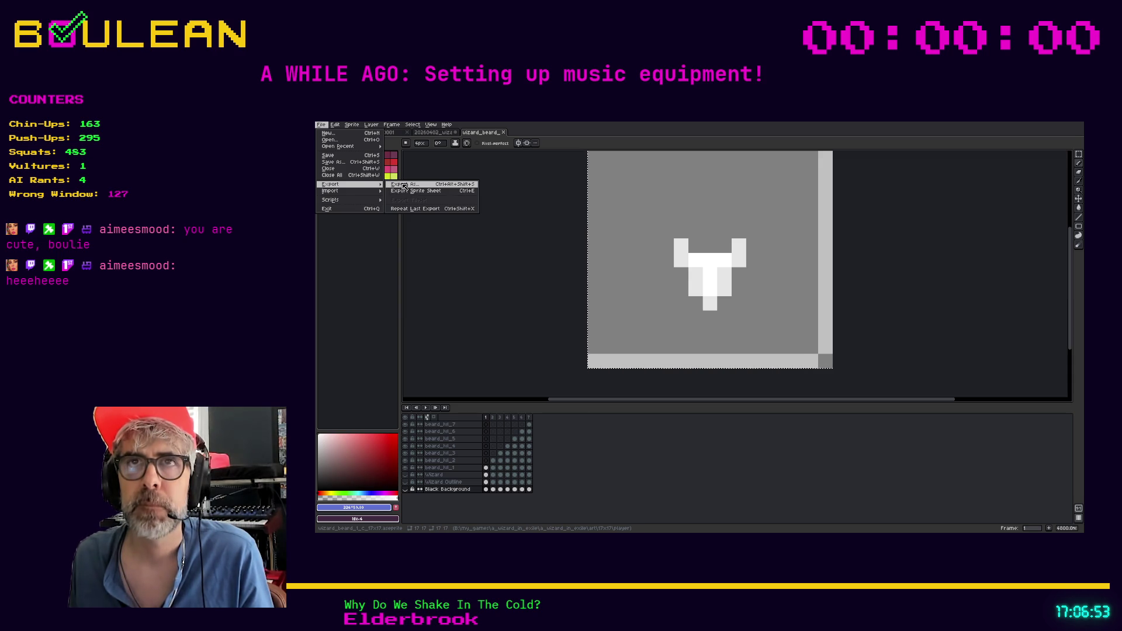
click(403, 186)
mouse_move(449, 215)
mouse_down()
mouse_move(489, 220)
mouse_move(537, 276)
mouse_up()
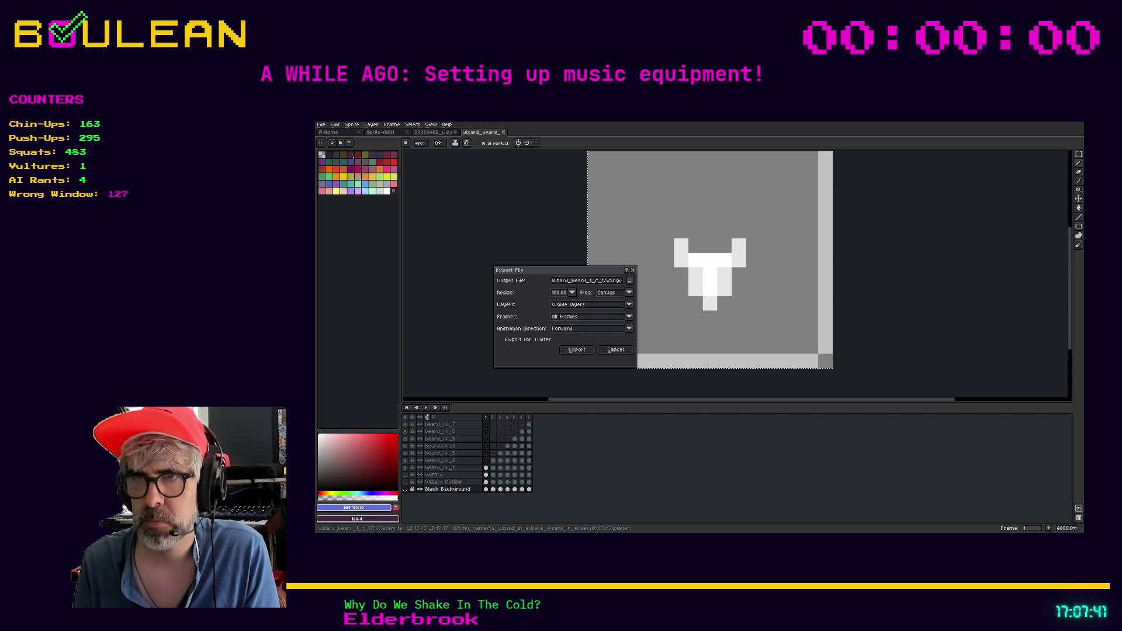
key(ctrl+v)
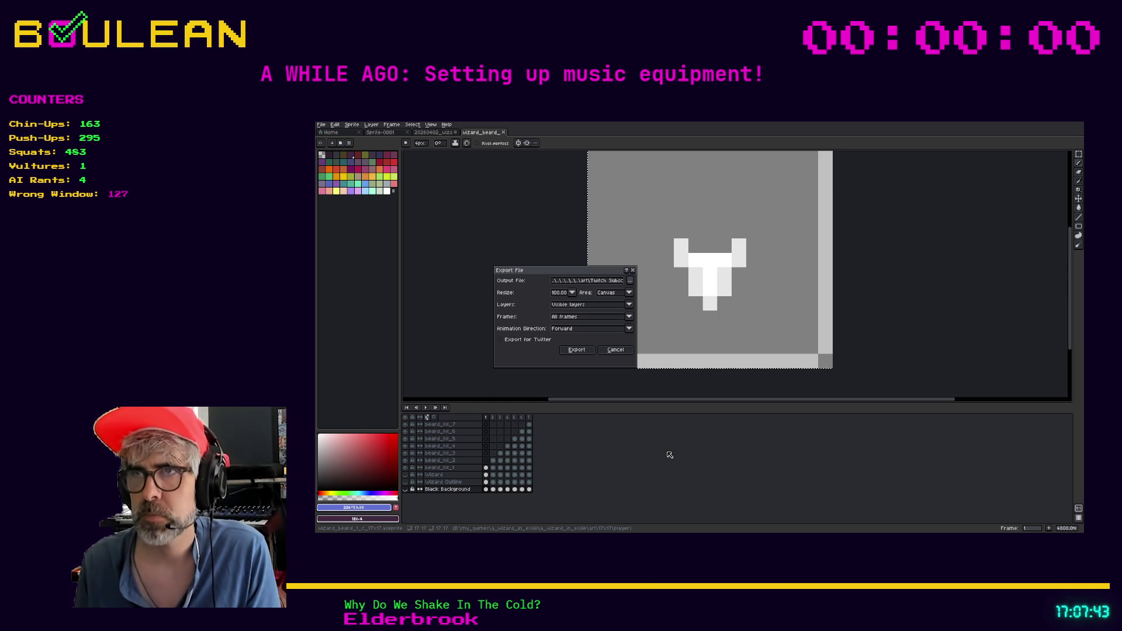
click(621, 283)
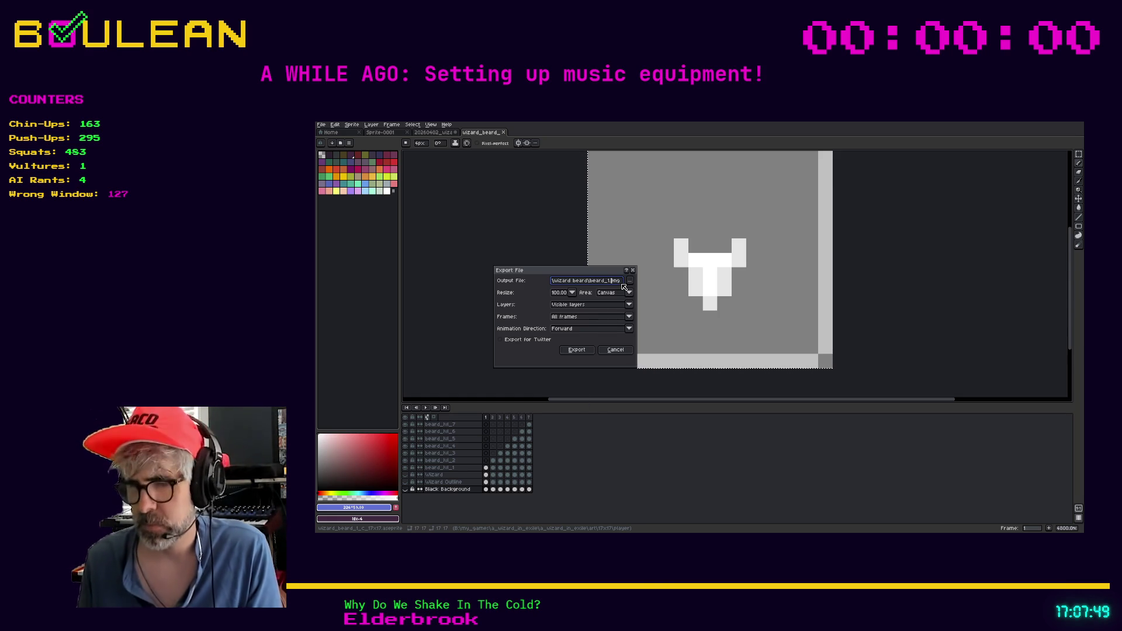
key(ctrl+a)
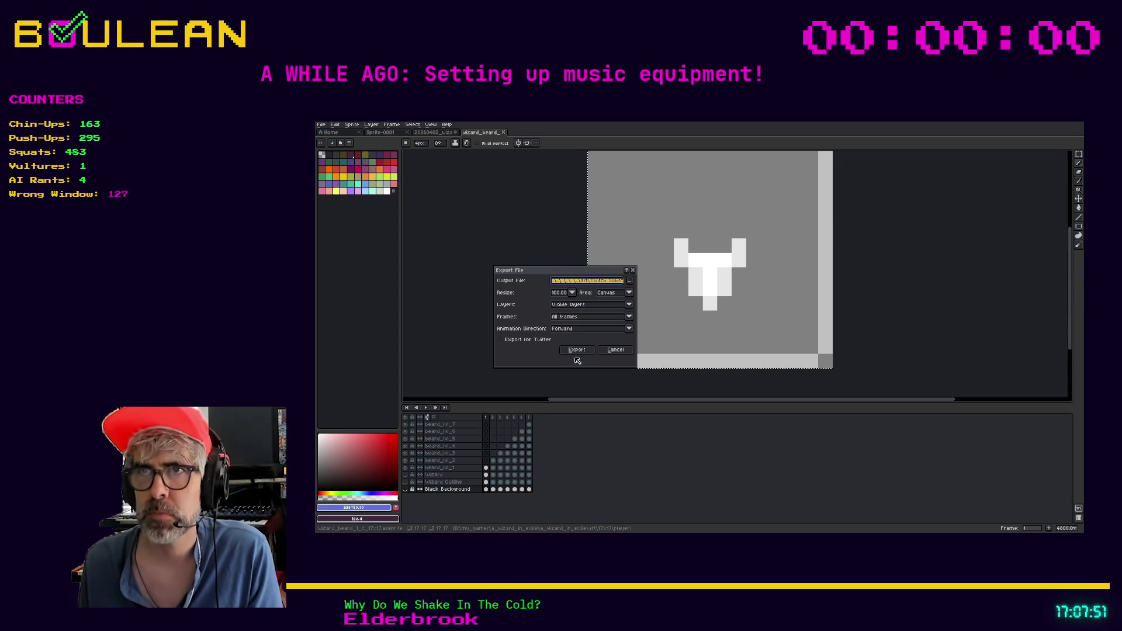
- Export the beard animation as seven PNGs starting at beard_1.png, accepting the layers warning
click(572, 350)
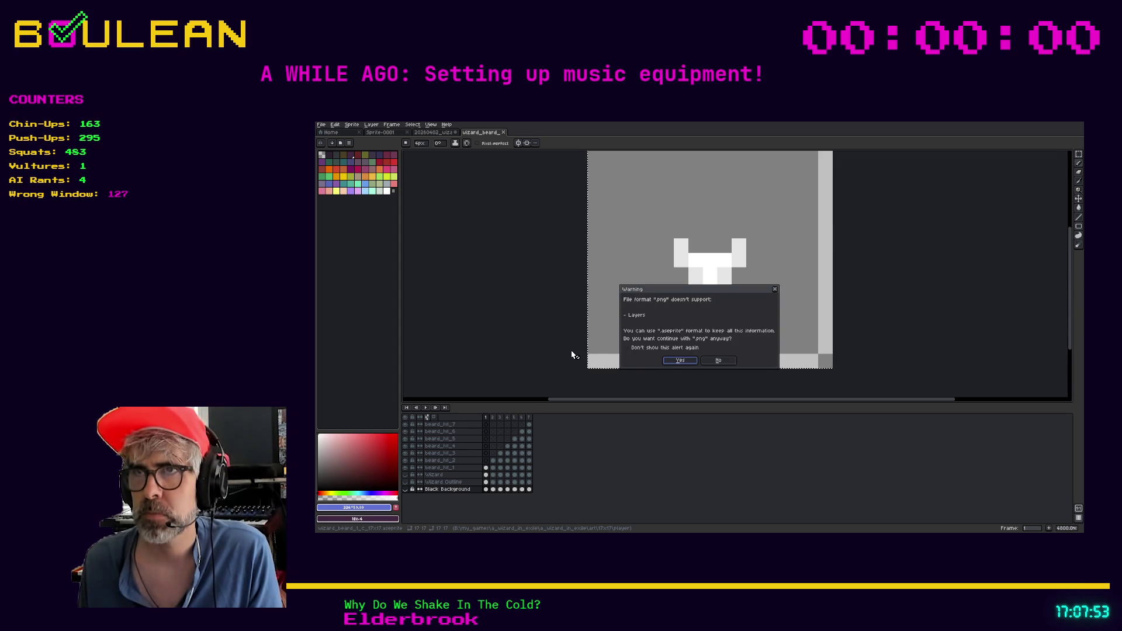
click(678, 360)
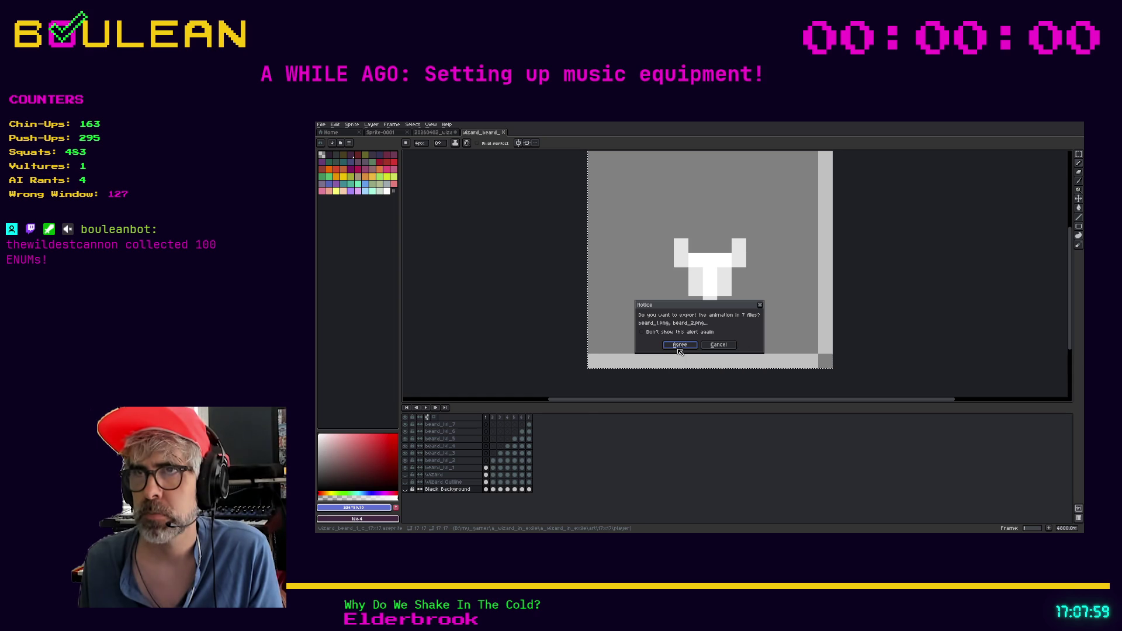
click(679, 345)
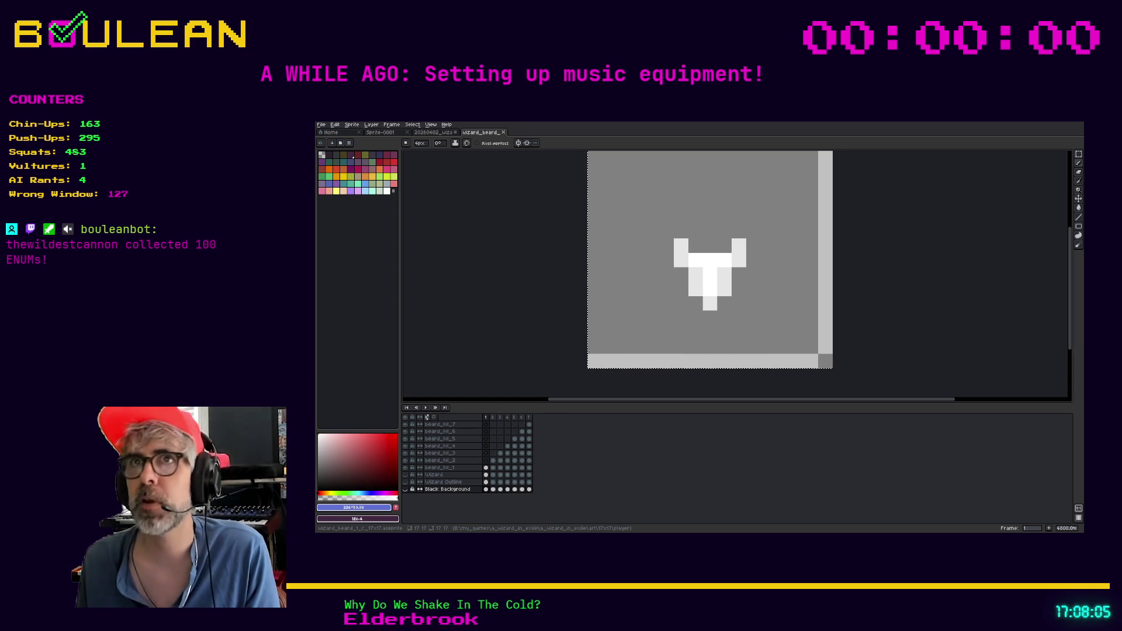
key(ctrl+shift+Tab)
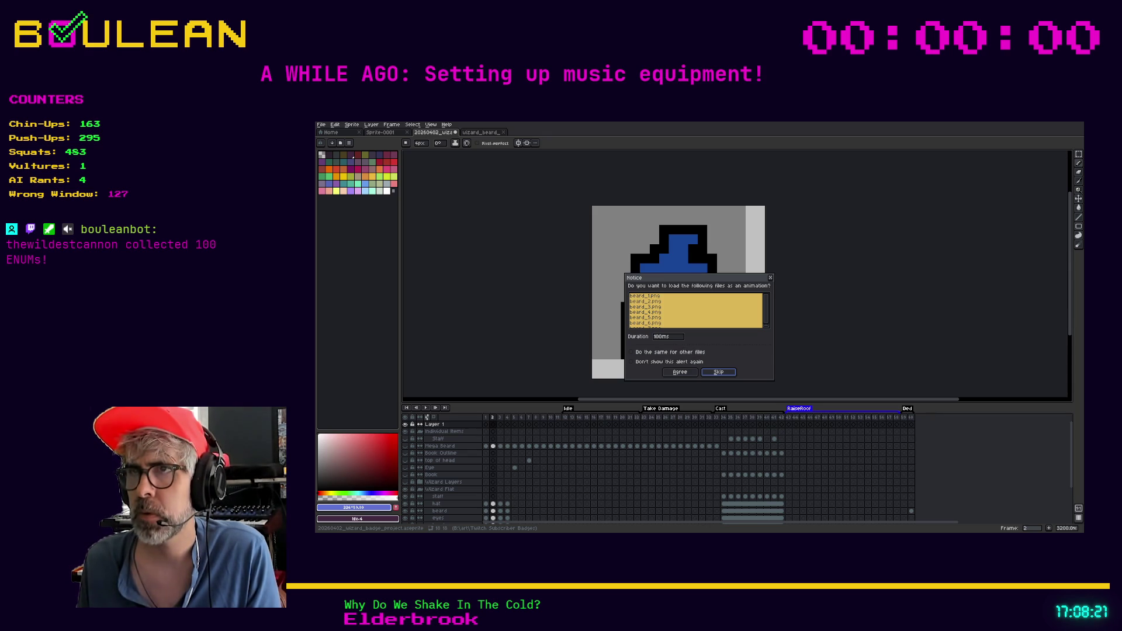
- Open beard_1.png as a single image, select all of it, and return to the wizard
click(718, 372)
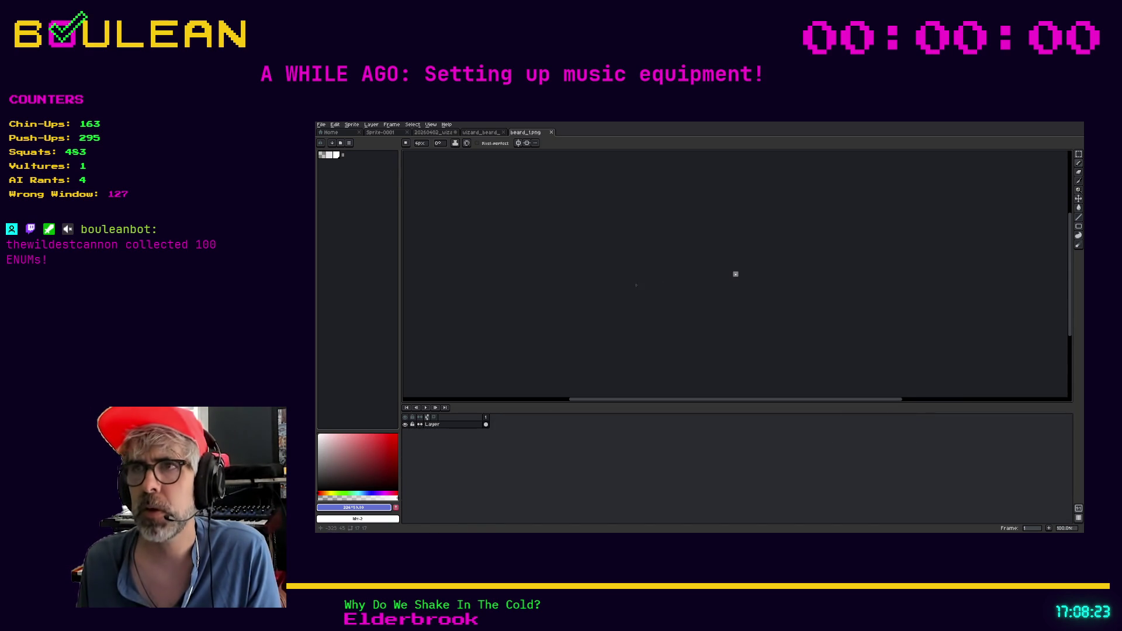
scroll(731, 271, up, 4)
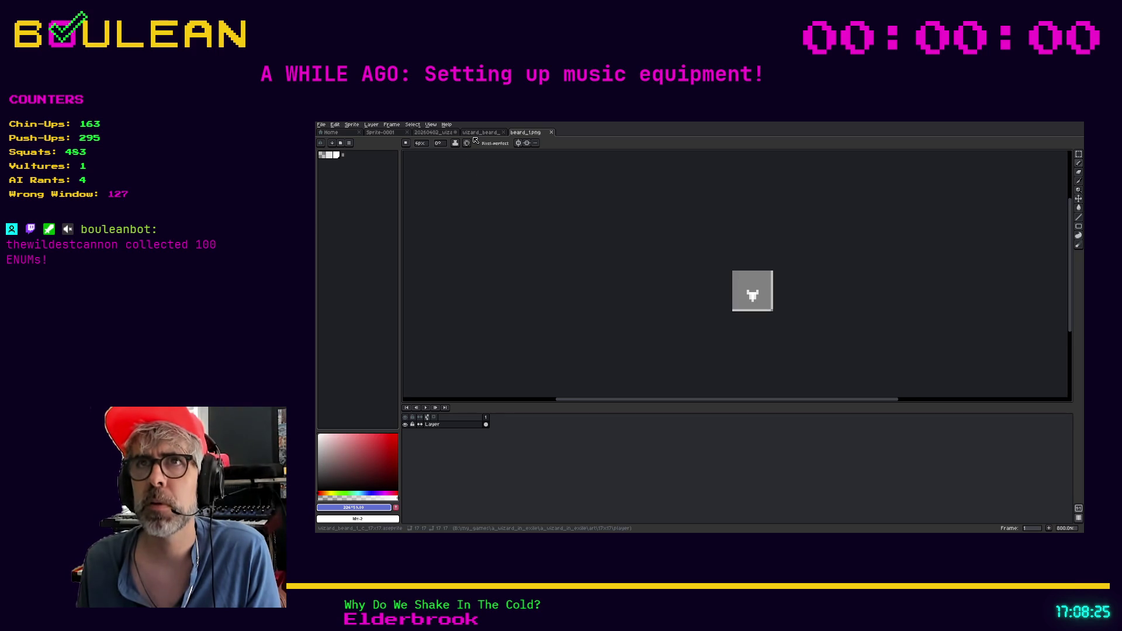
key(ctrl+a)
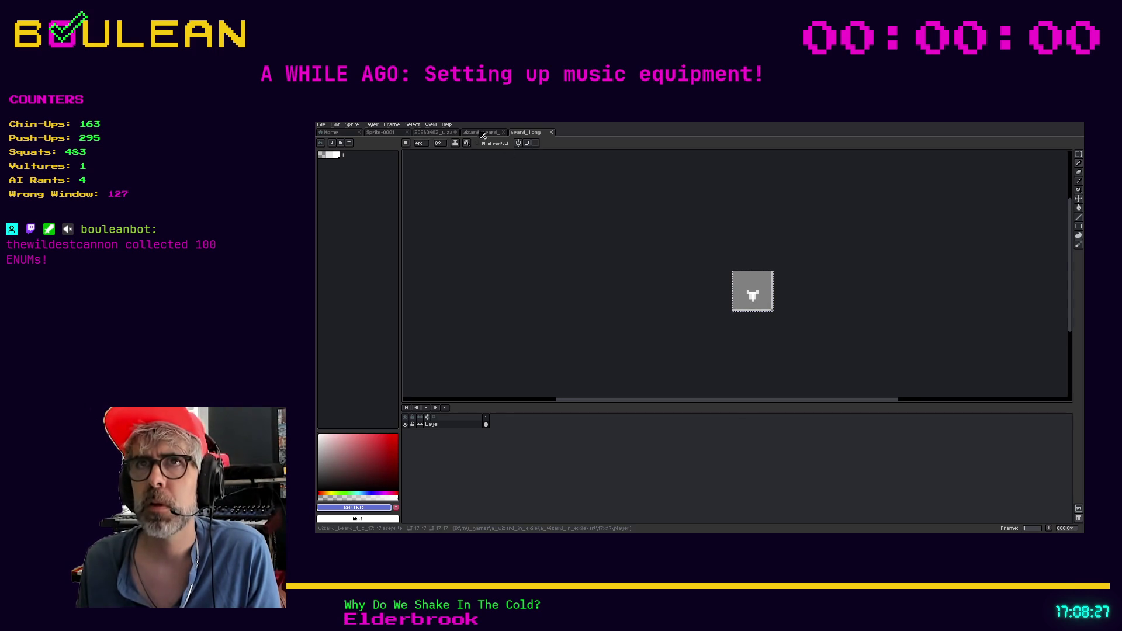
click(434, 132)
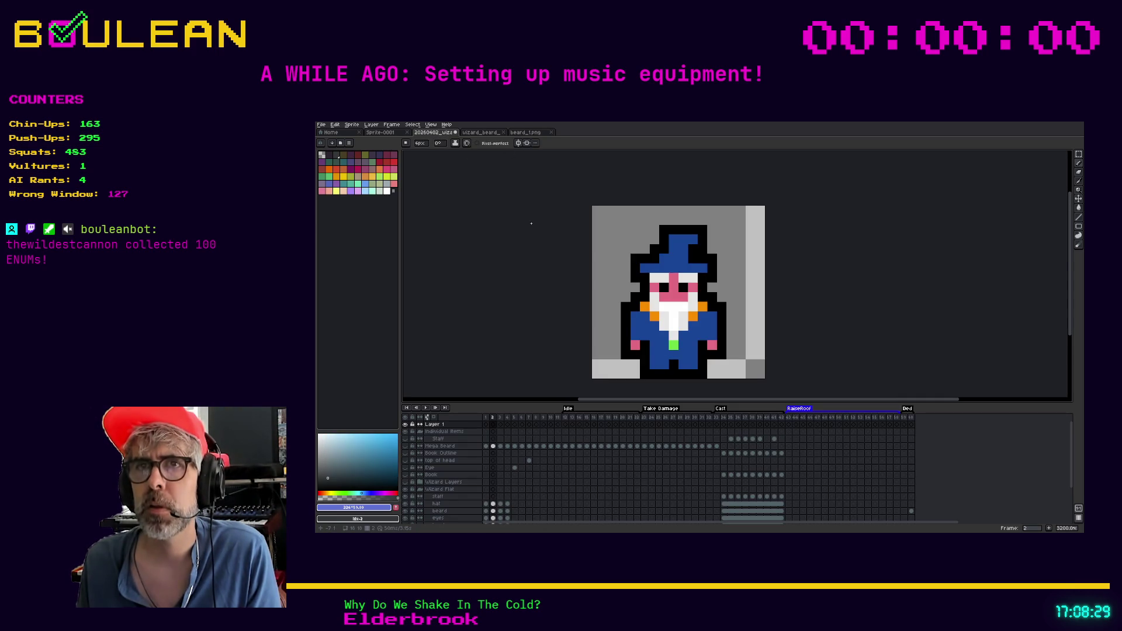
click(396, 135)
- Close Sprite-0001, try positioning the pasted beard, then undo the paste
click(407, 135)
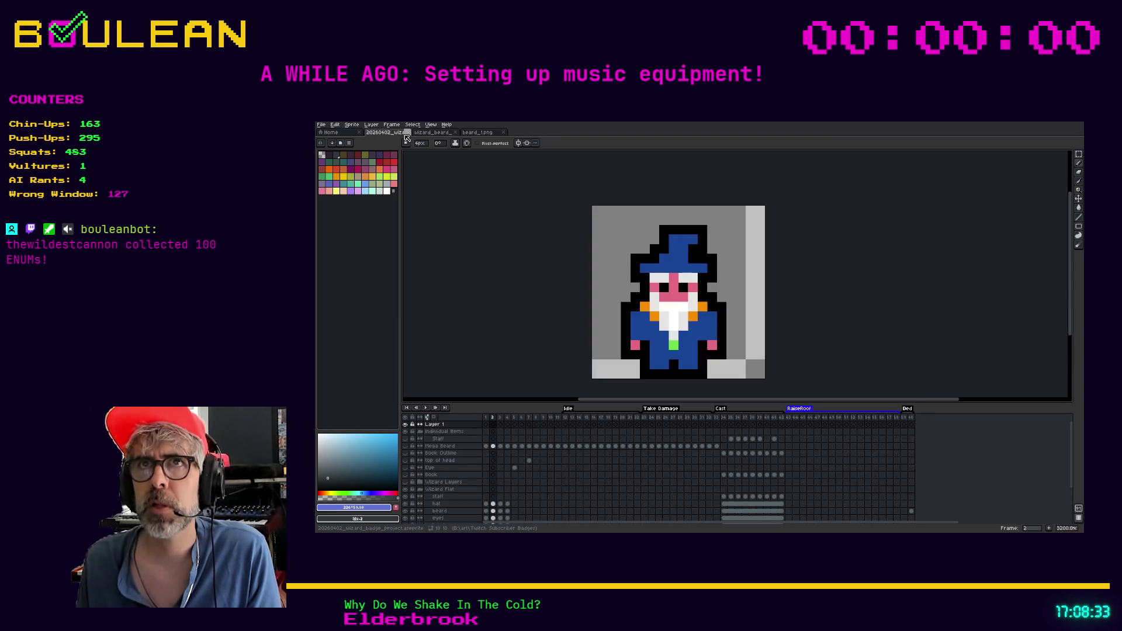
mouse_move(663, 274)
mouse_down()
mouse_move(674, 348)
mouse_move(674, 320)
mouse_up()
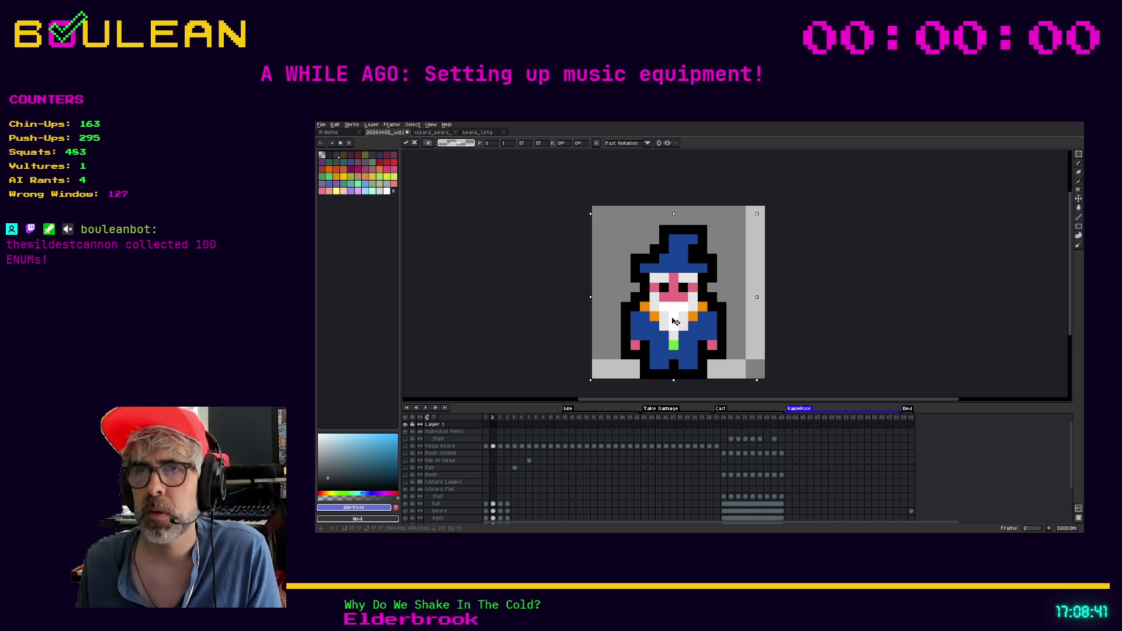
drag(675, 321, 710, 321)
key(ctrl+z)
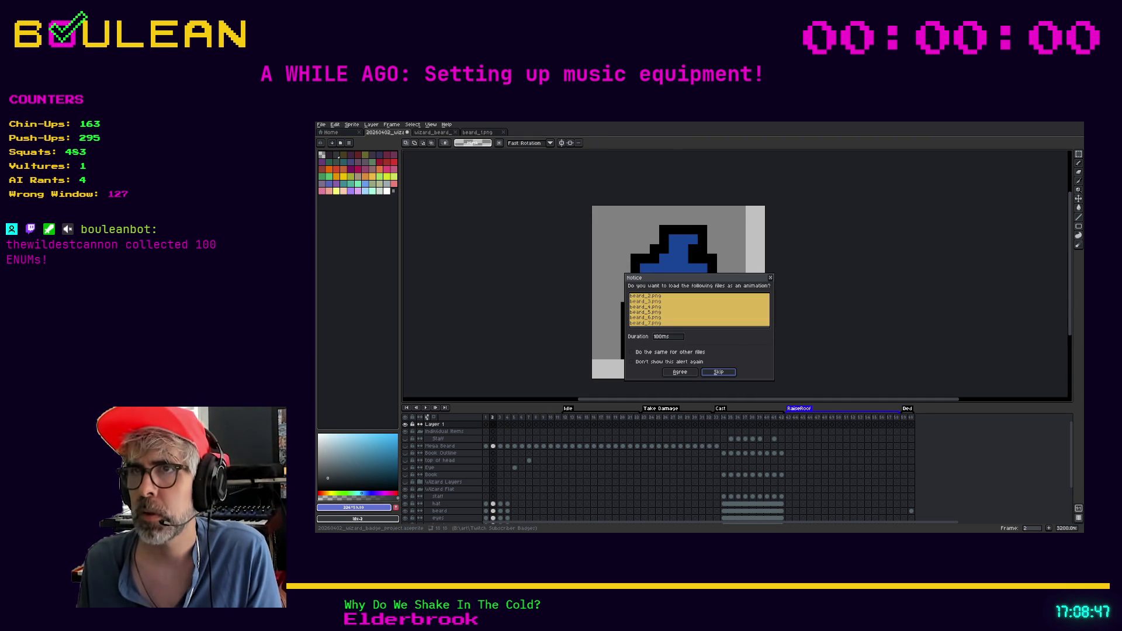
- Load only beard_2.png as a single image and close the wizard_beard file
click(657, 297)
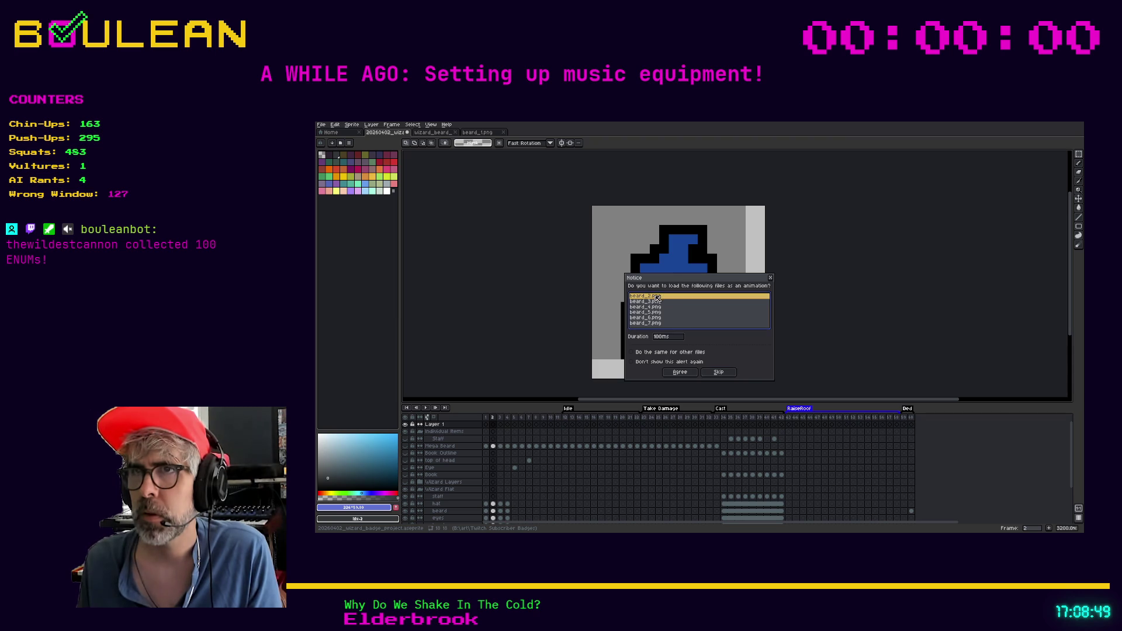
click(680, 374)
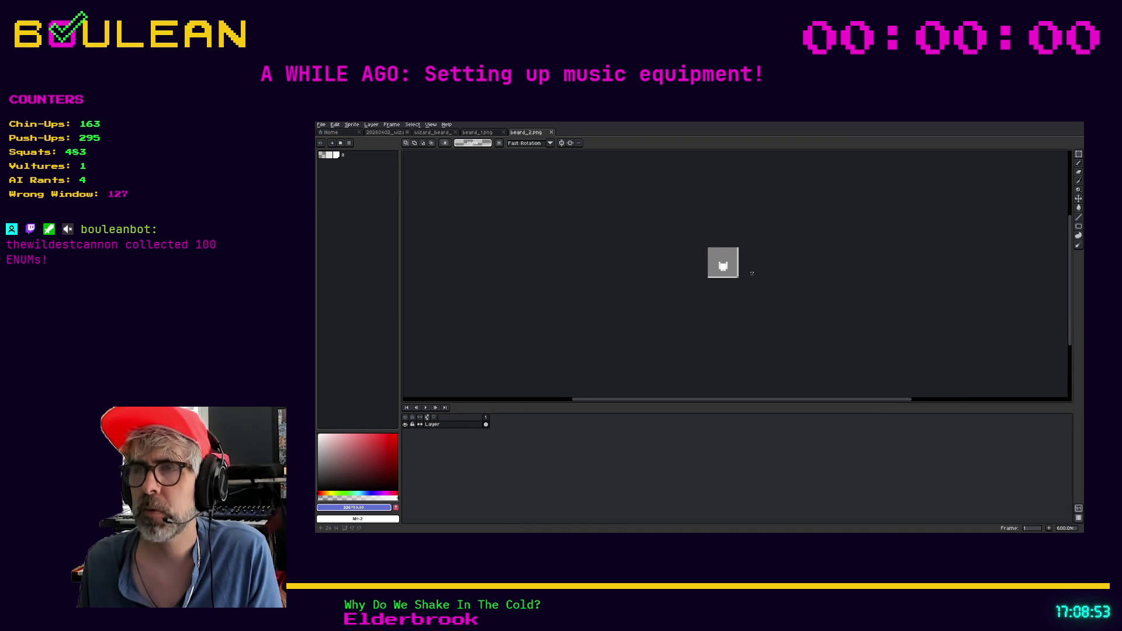
click(385, 132)
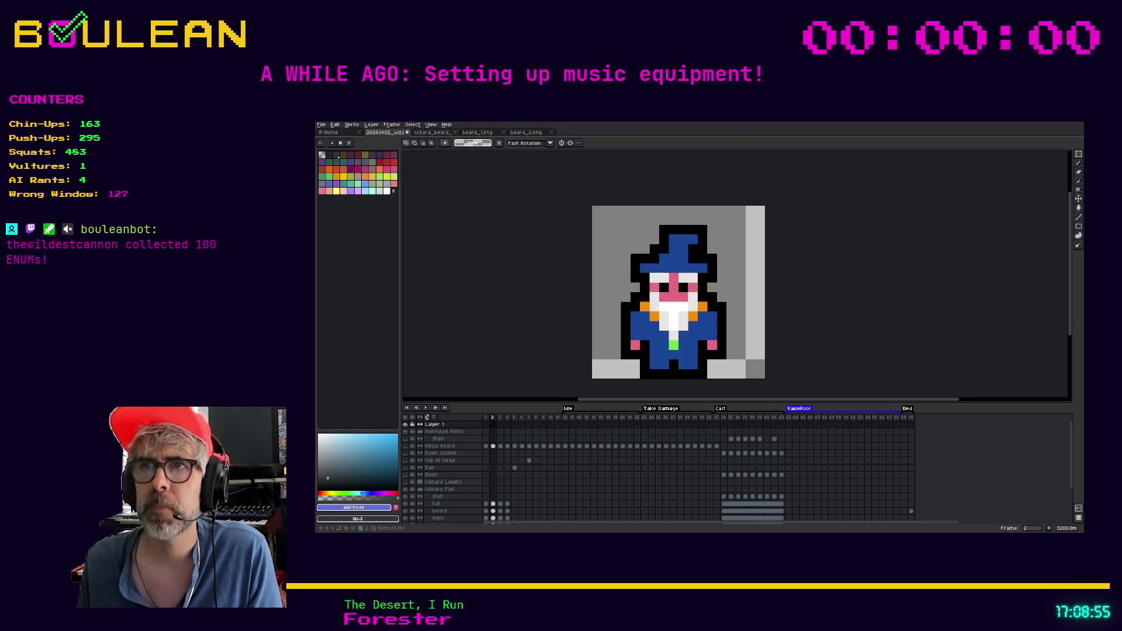
click(455, 134)
- Paste the beard onto wizard frame 2, shift it down over the chin, and commit
key(ctrl+v)
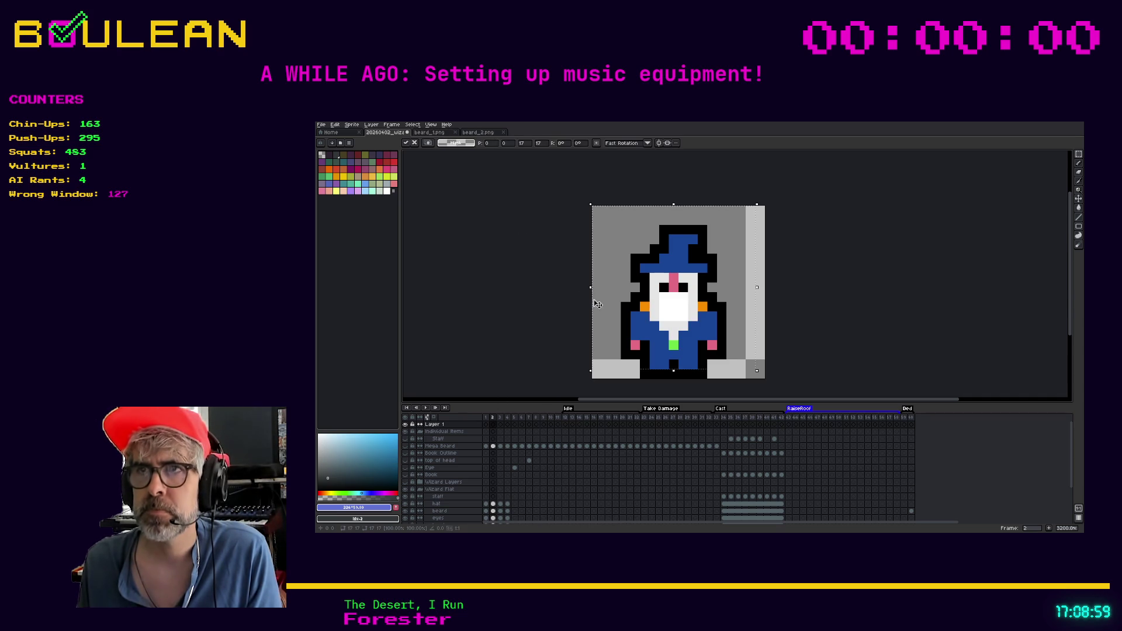
mouse_move(683, 315)
mouse_down()
mouse_move(683, 337)
mouse_move(676, 322)
mouse_up()
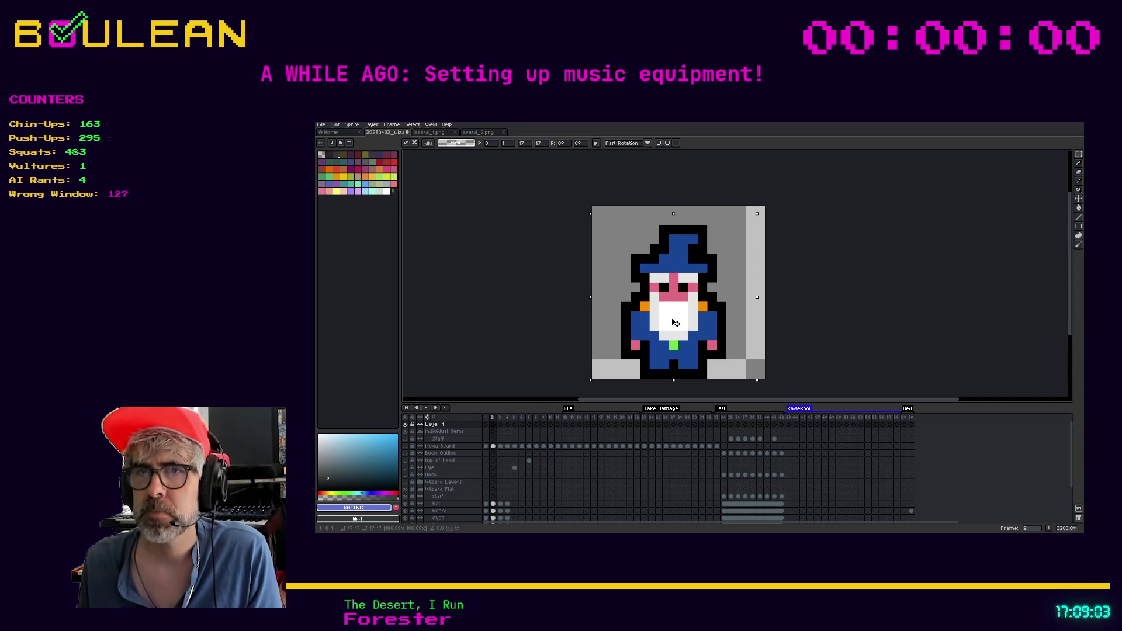
key(Return)
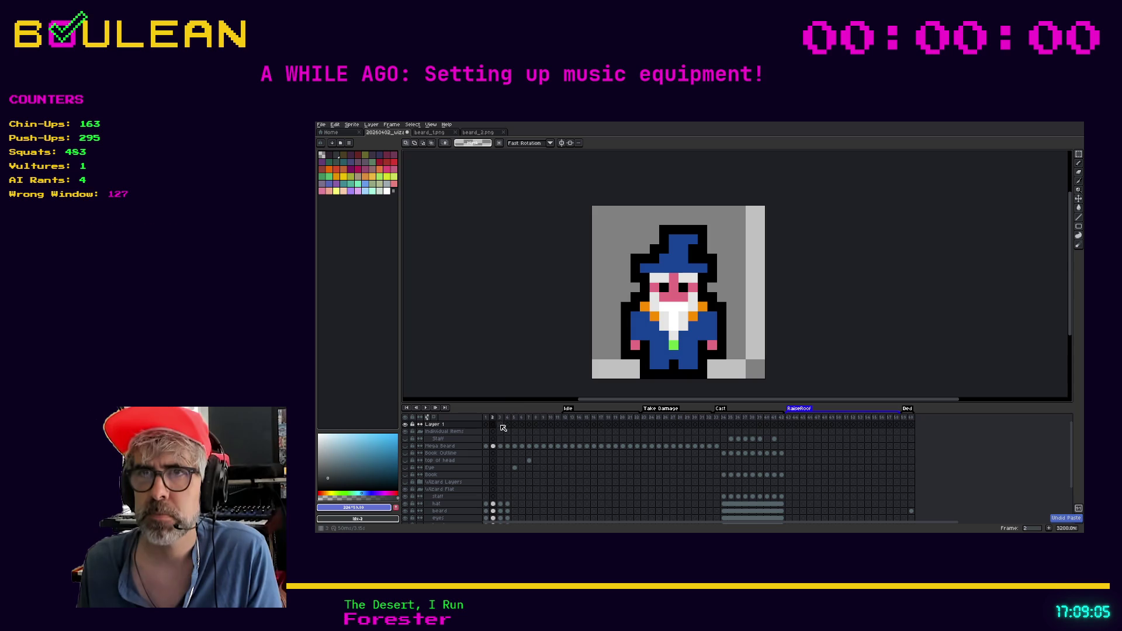
key(ctrl+v)
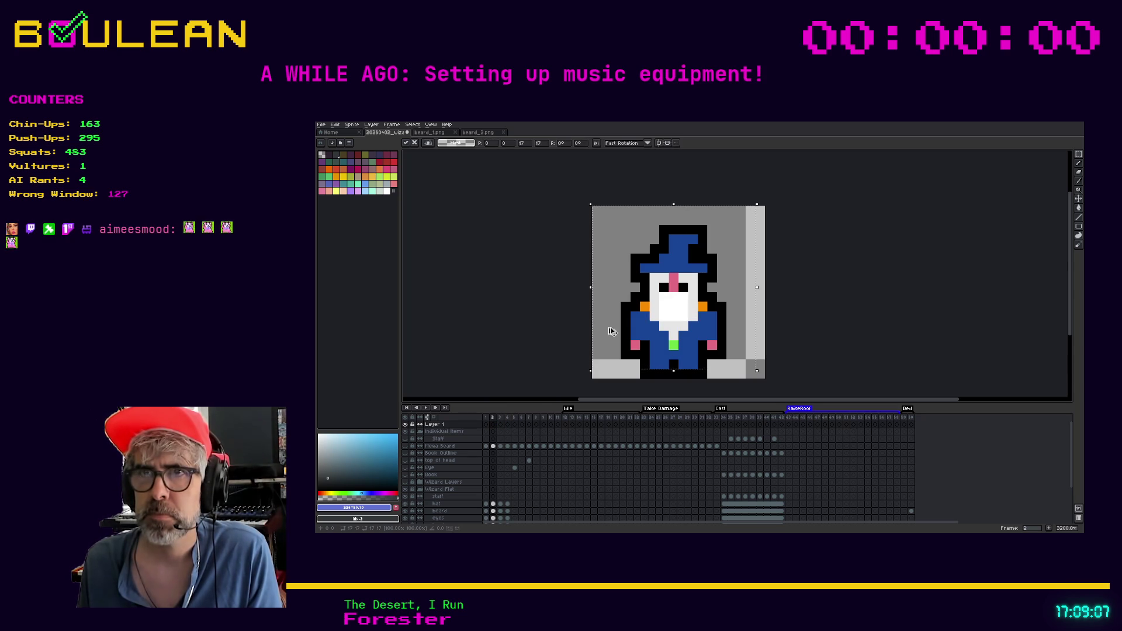
drag(682, 319, 685, 332)
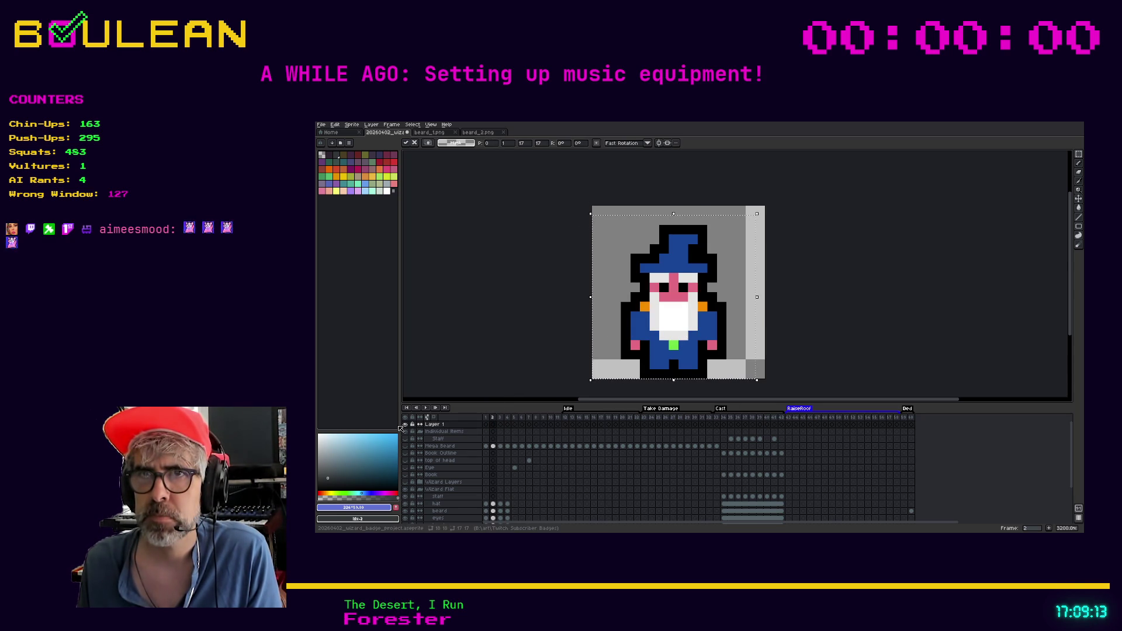
key(Return)
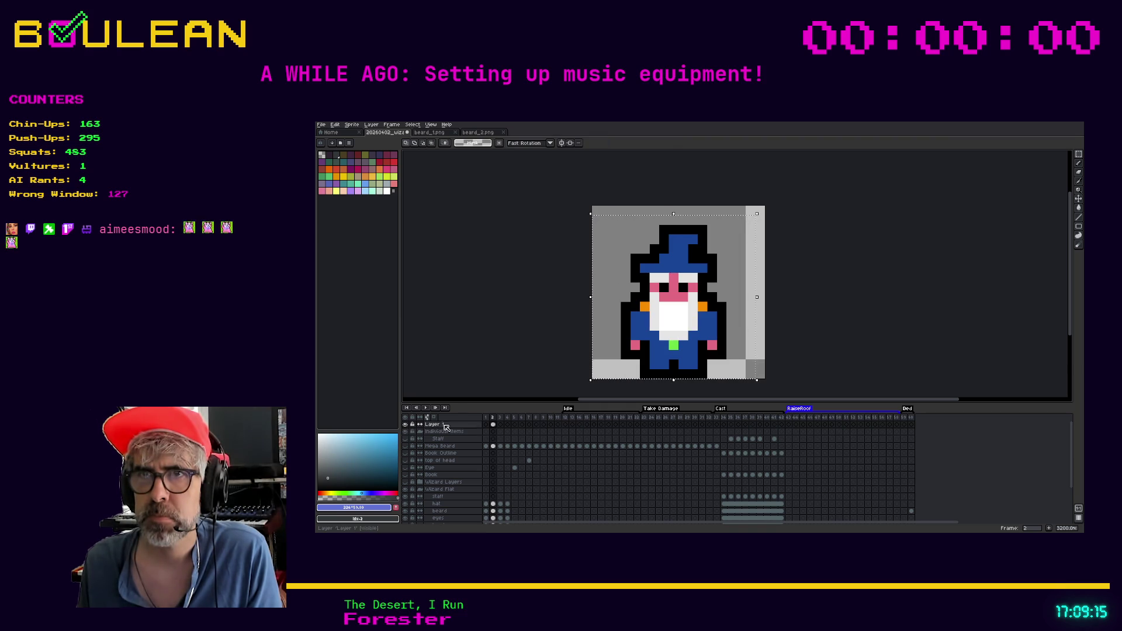
click(500, 424)
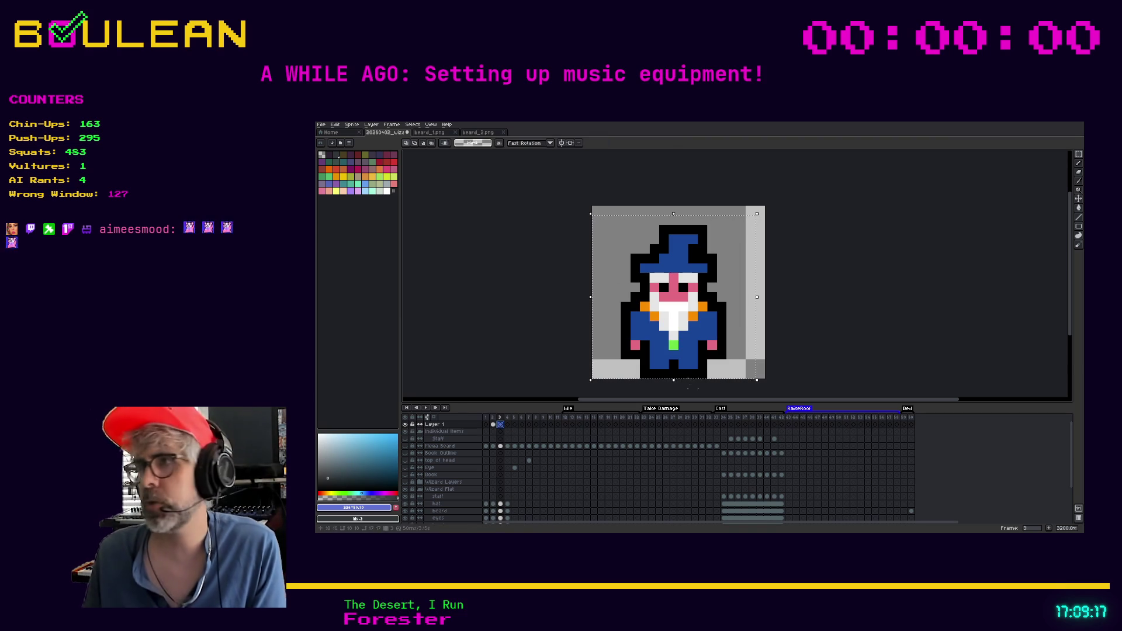
- Drop the remaining beard PNGs in as one animation and zoom through its frames
drag(1110, 327, 707, 323)
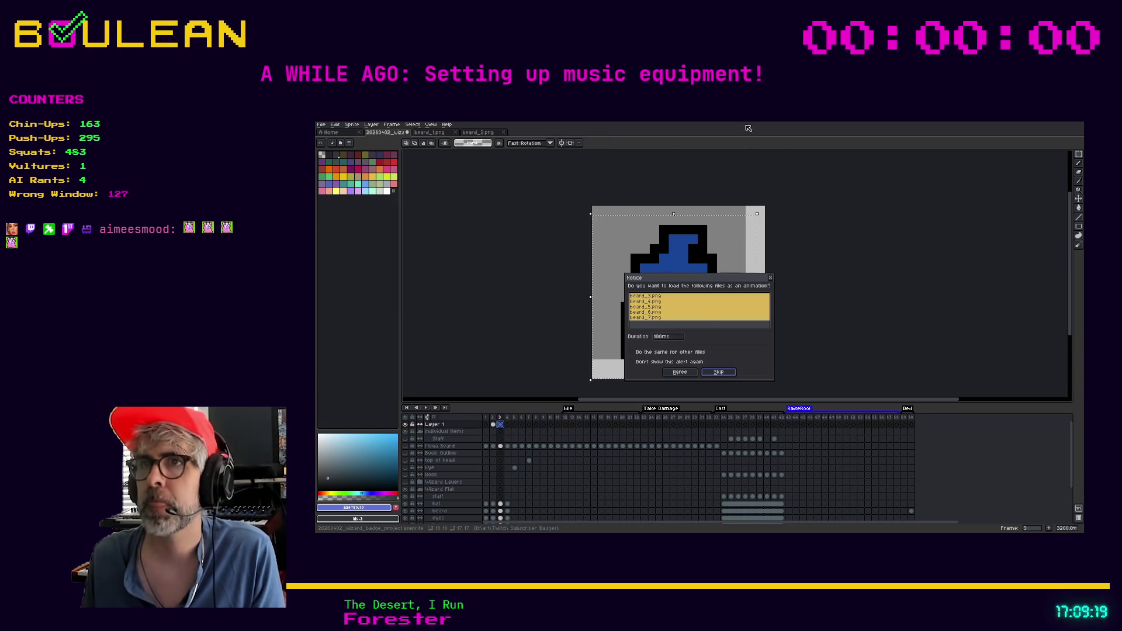
click(679, 372)
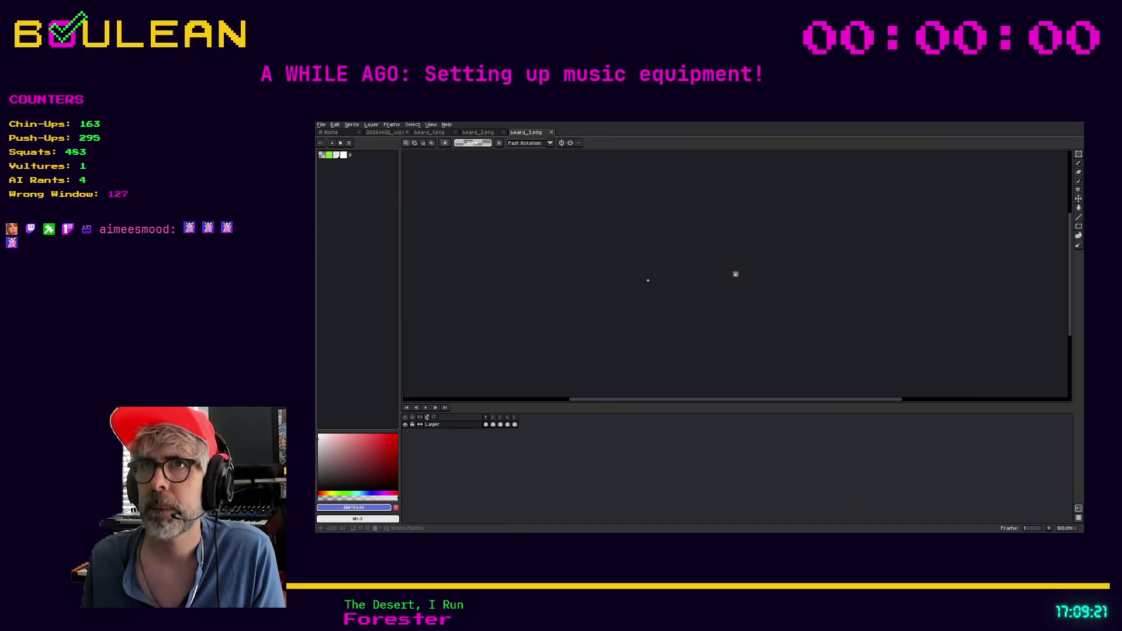
key(3)
scroll(766, 255, up, 5)
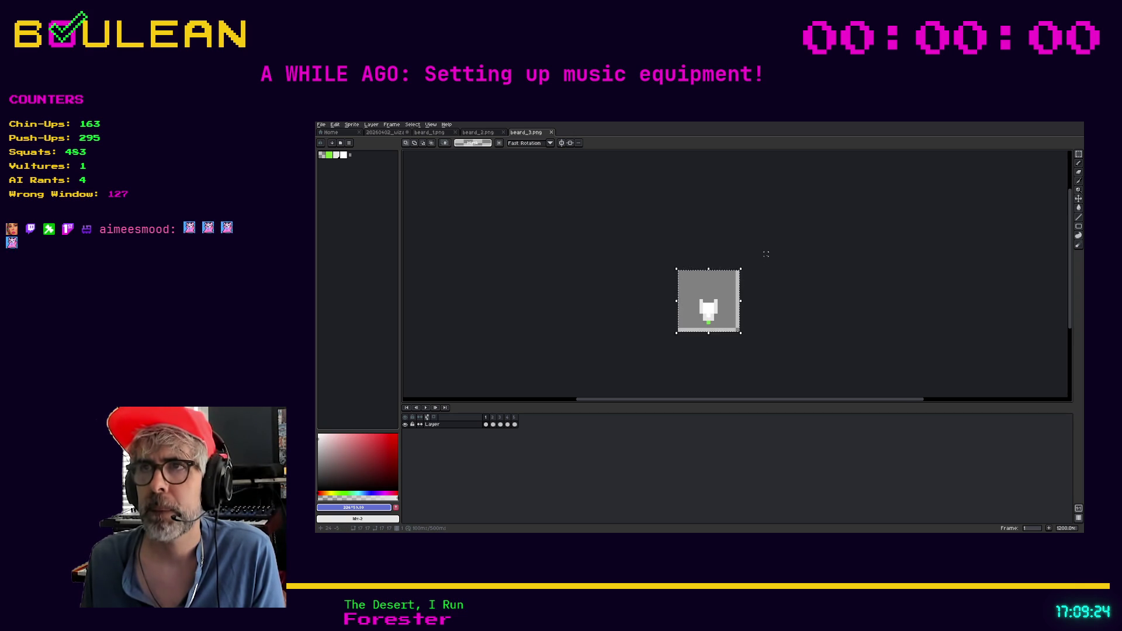
click(494, 424)
click(500, 423)
click(507, 424)
click(514, 424)
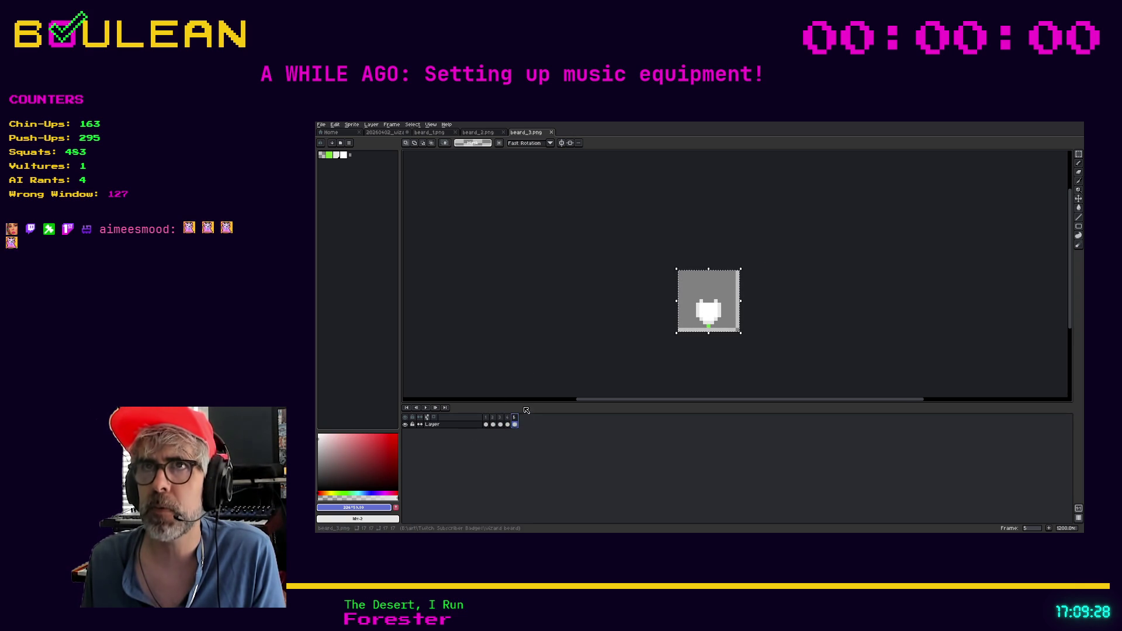
- Compare against the beard_2.png tab, then close the beard_3.png animation
click(480, 133)
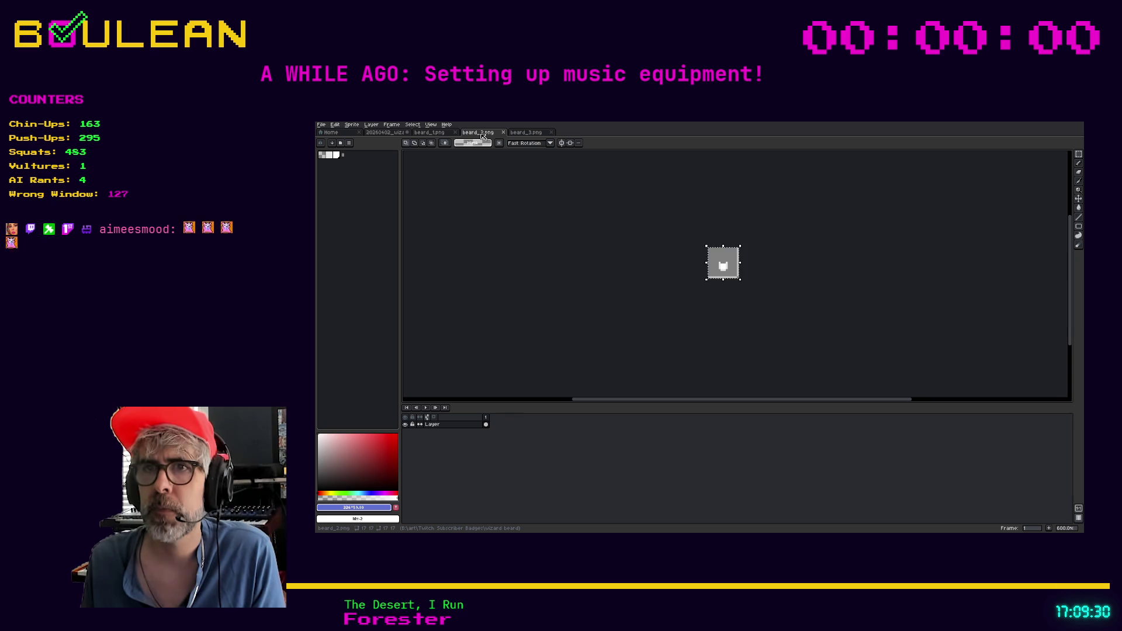
click(526, 133)
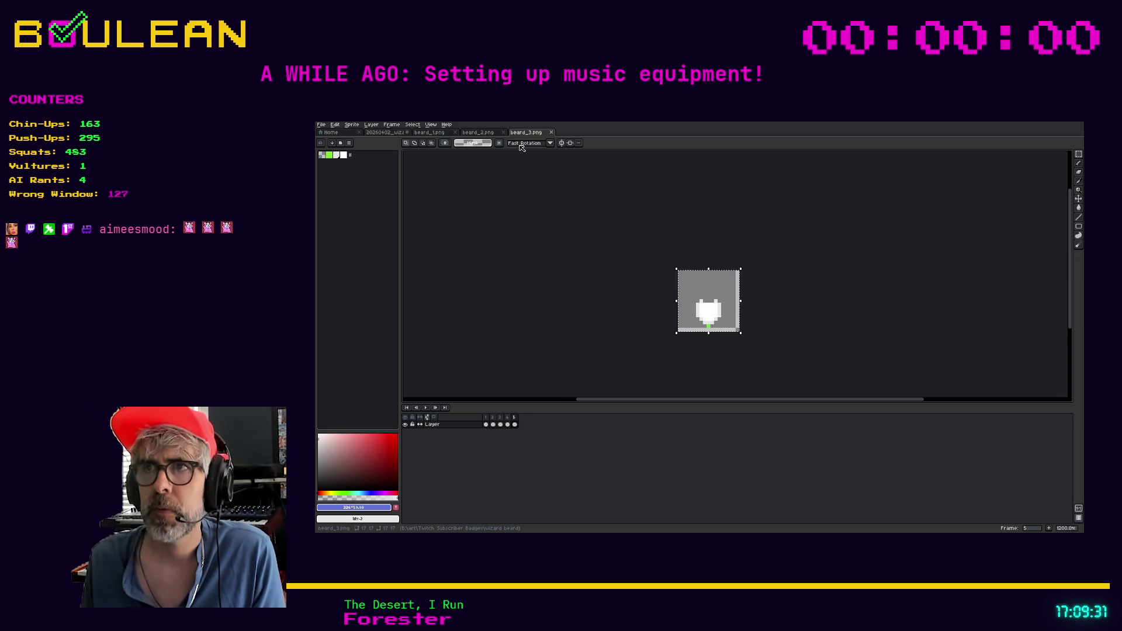
click(486, 423)
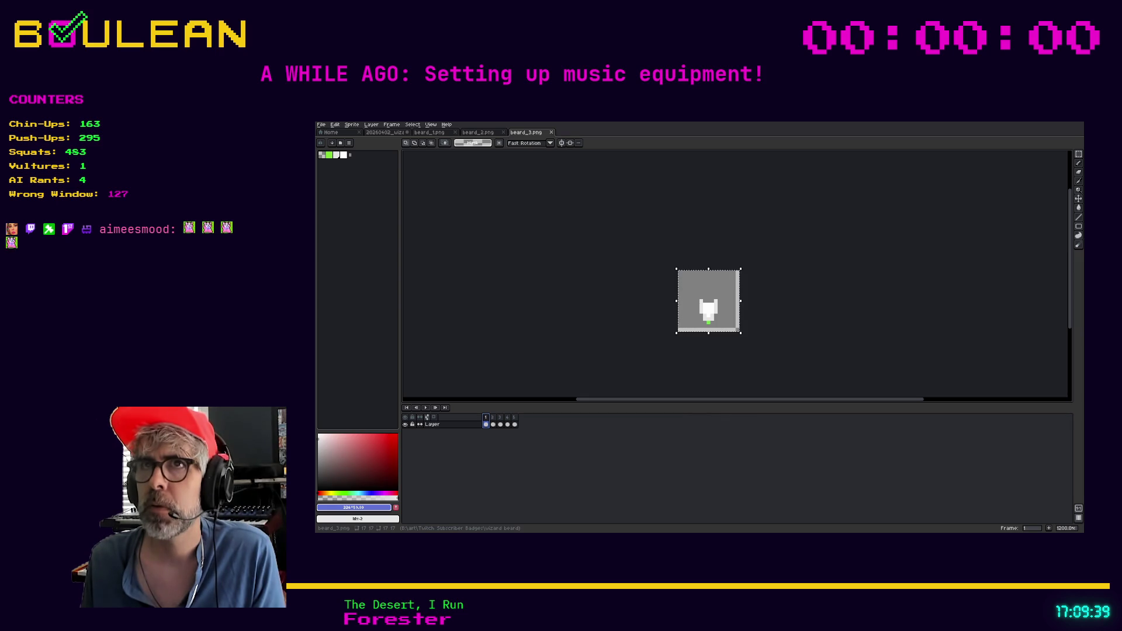
click(551, 132)
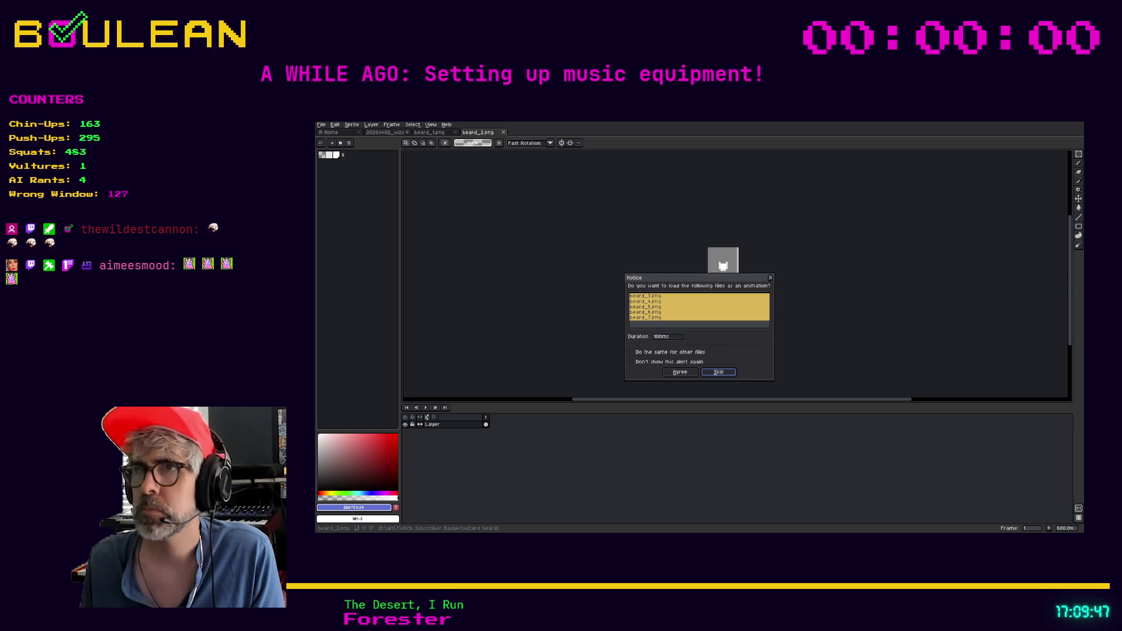
- Open beard_3.png as a single image, then paste the beard onto wizard frame 3, two pixels lower
key(Return)
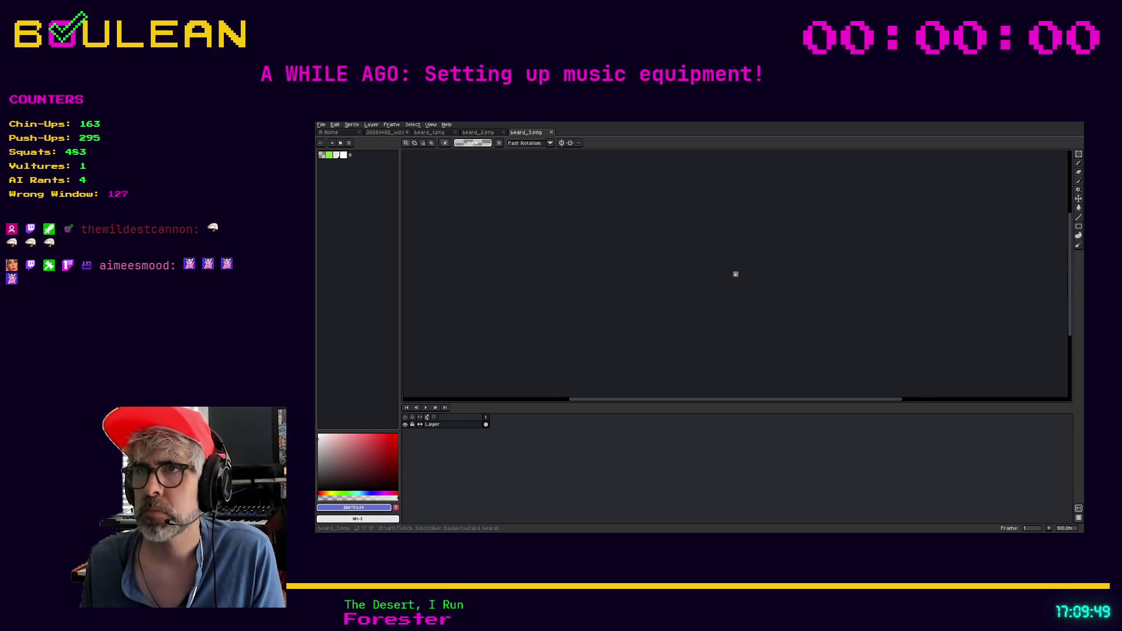
key(ctrl+a)
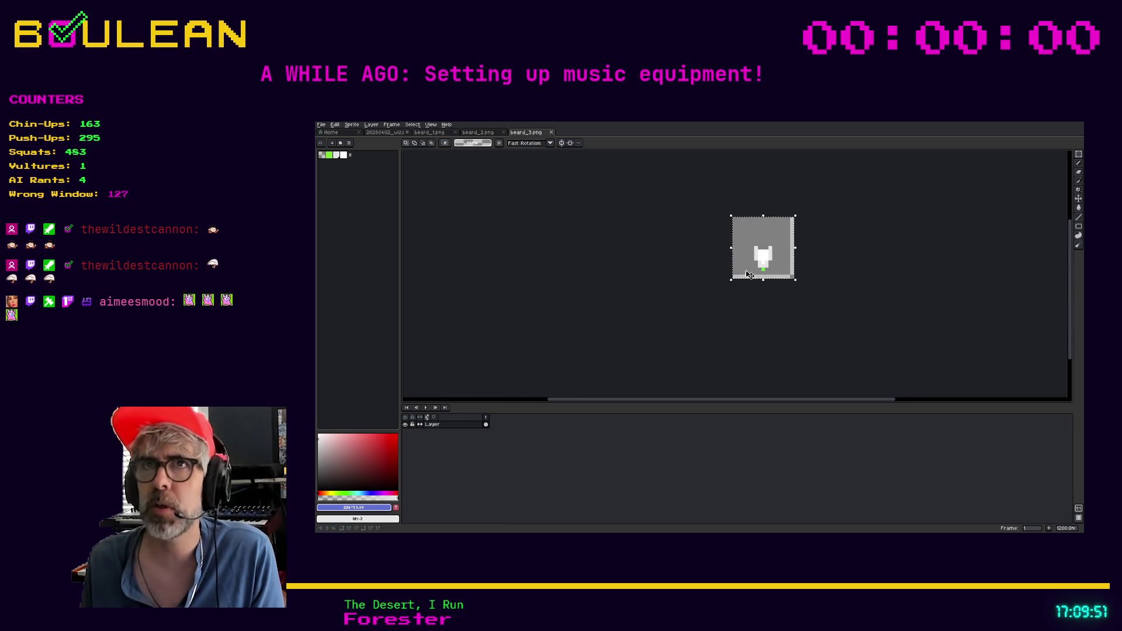
click(397, 133)
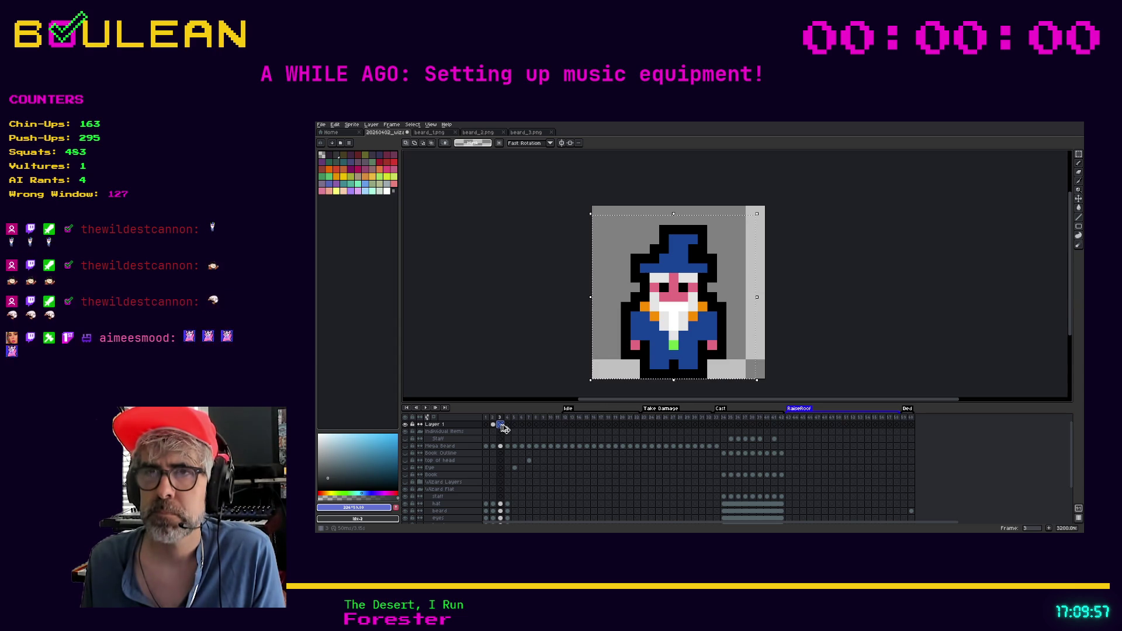
key(ctrl+v)
drag(682, 320, 679, 332)
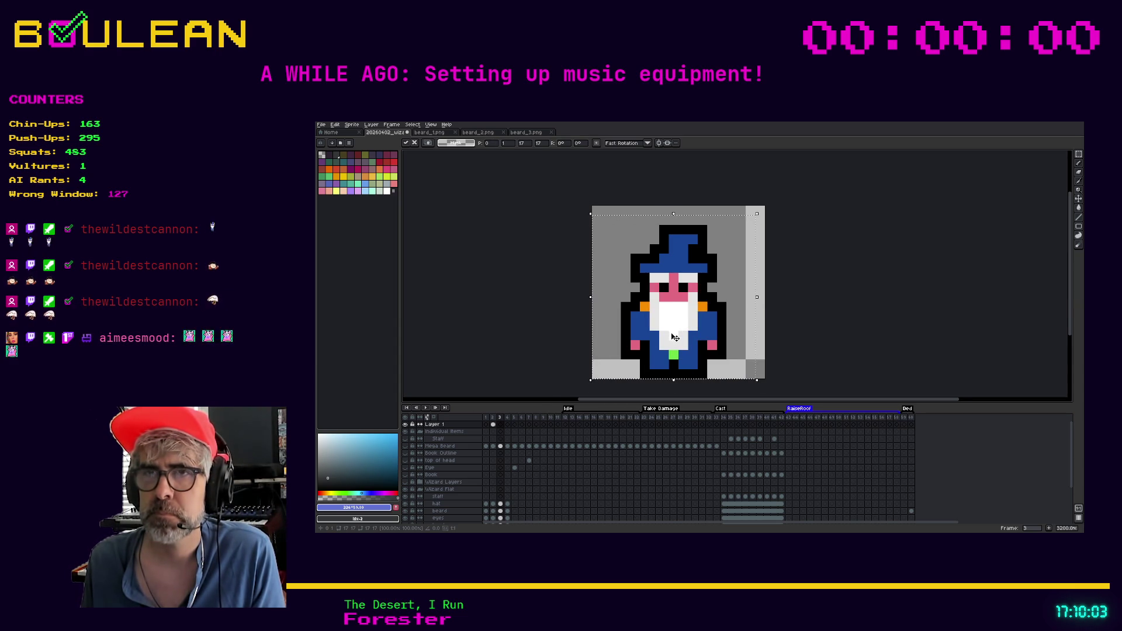
click(511, 425)
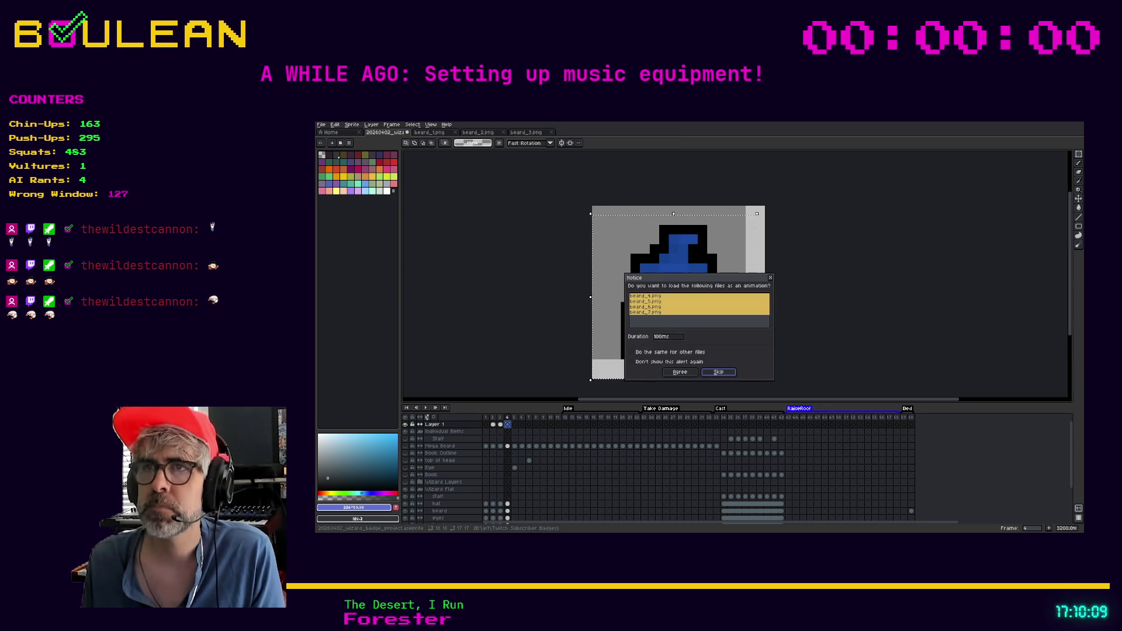
- Open beard_4.png, paste the beard onto frame 4 nudged down, then open beard_5.png
click(718, 372)
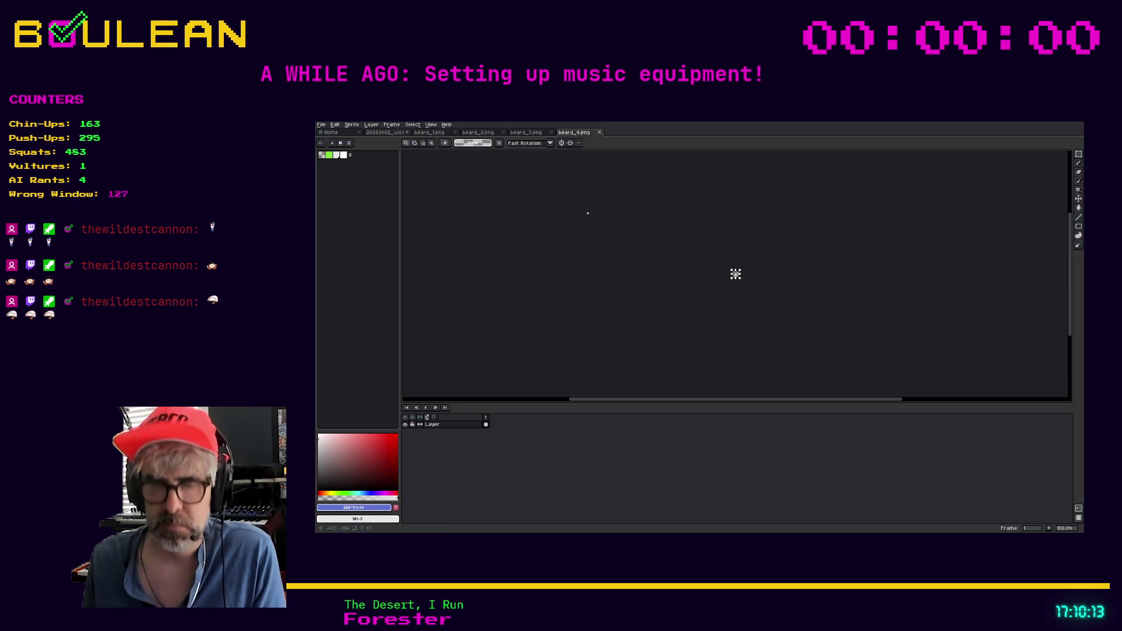
click(473, 133)
click(437, 133)
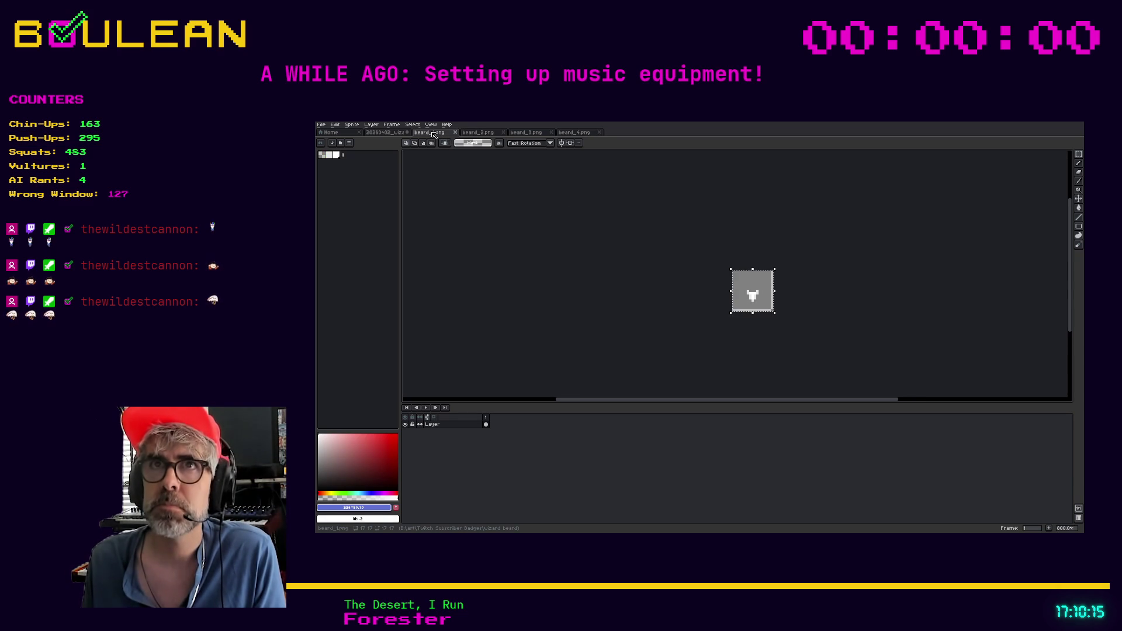
click(386, 133)
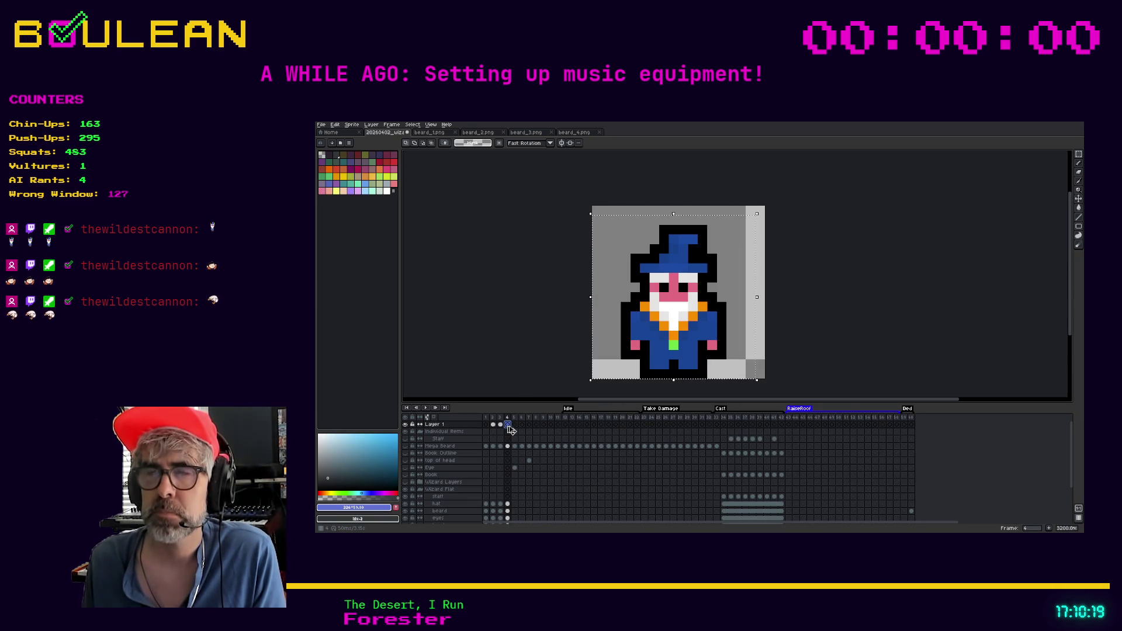
key(ctrl+v)
mouse_move(674, 318)
mouse_down()
mouse_move(677, 341)
mouse_move(675, 331)
mouse_up()
click(509, 316)
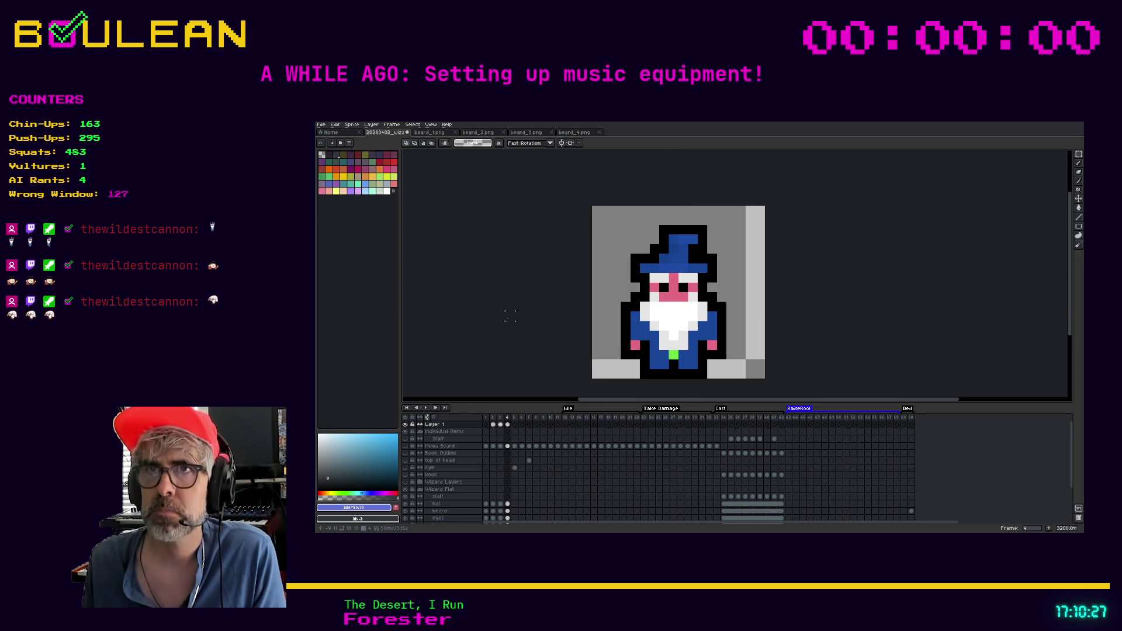
click(514, 424)
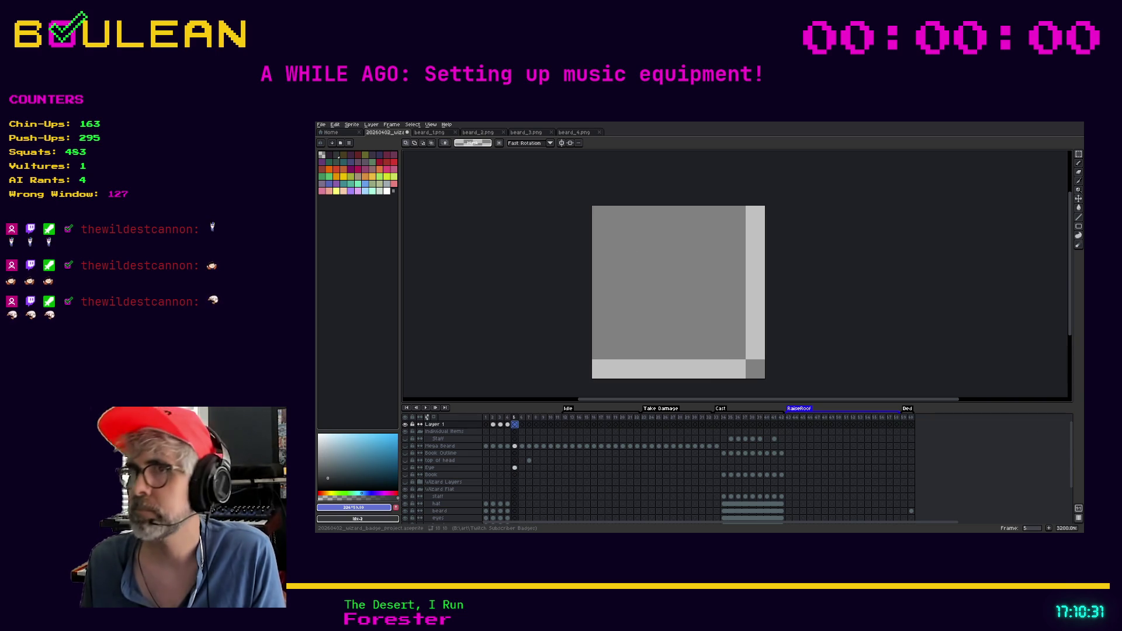
click(718, 373)
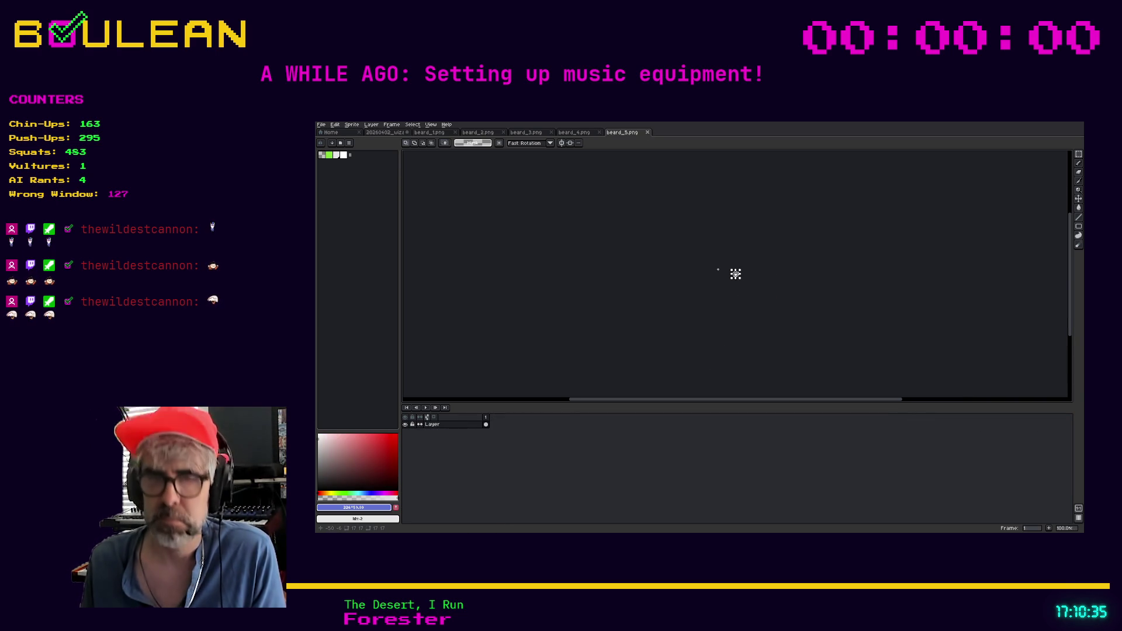
- Return to the wizard sprite, compare frames 4 and 1, then go to frame 5
click(390, 133)
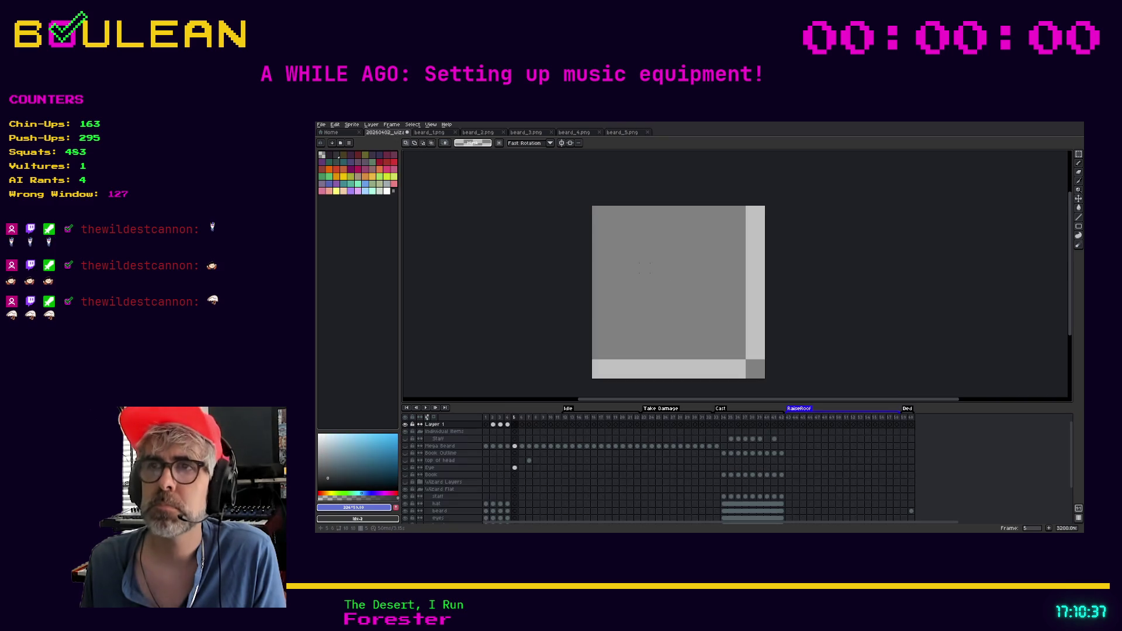
scroll(666, 269, down, 1)
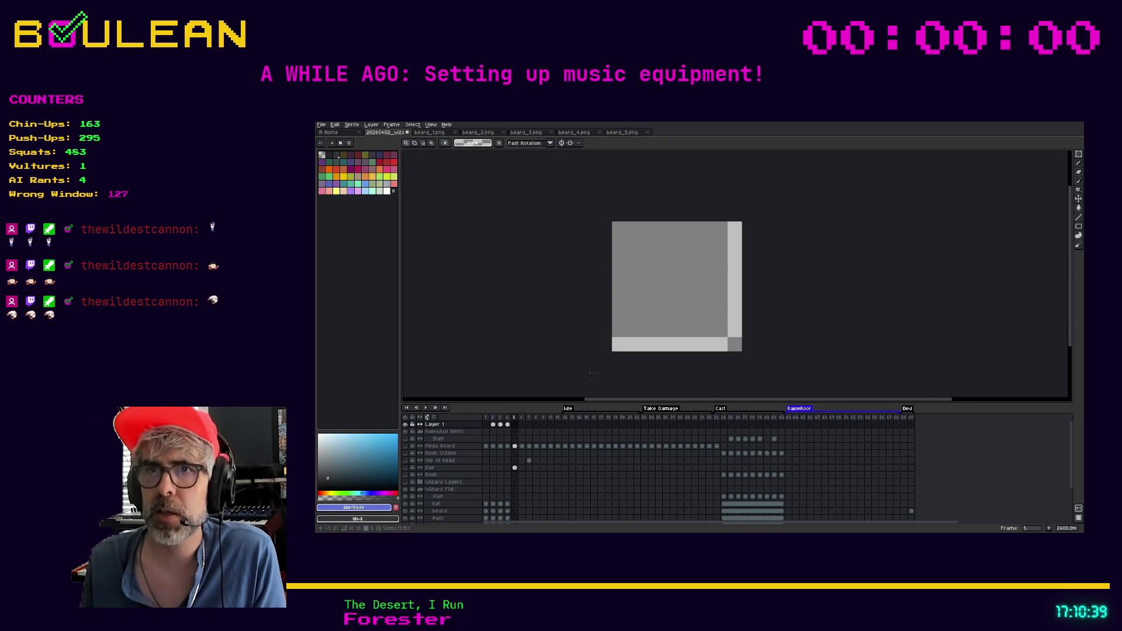
click(507, 418)
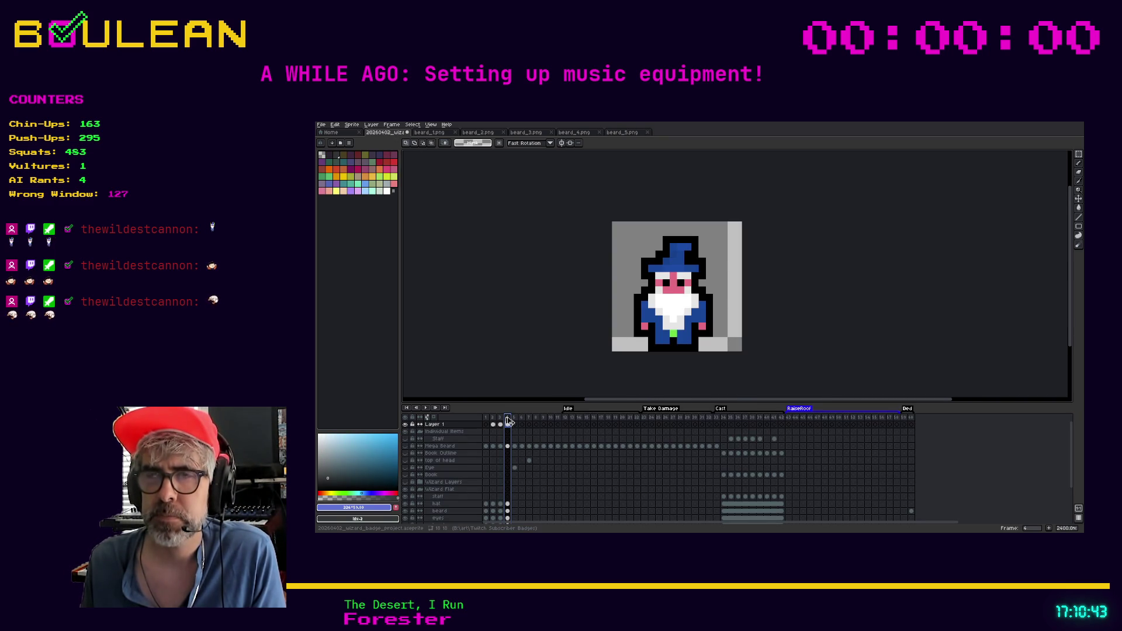
click(486, 418)
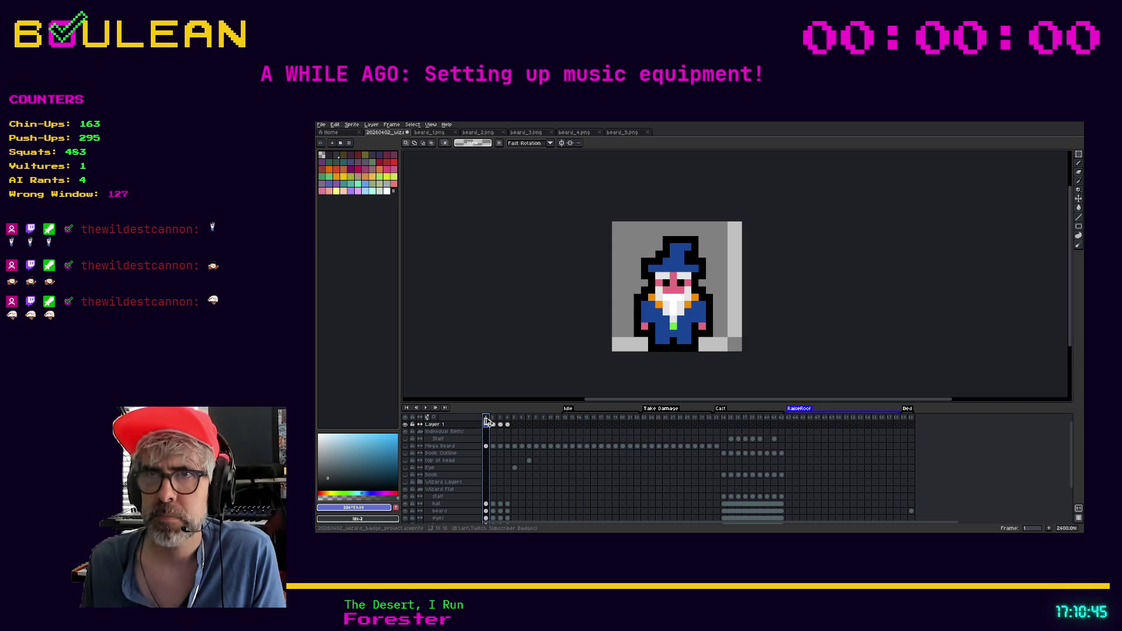
click(515, 424)
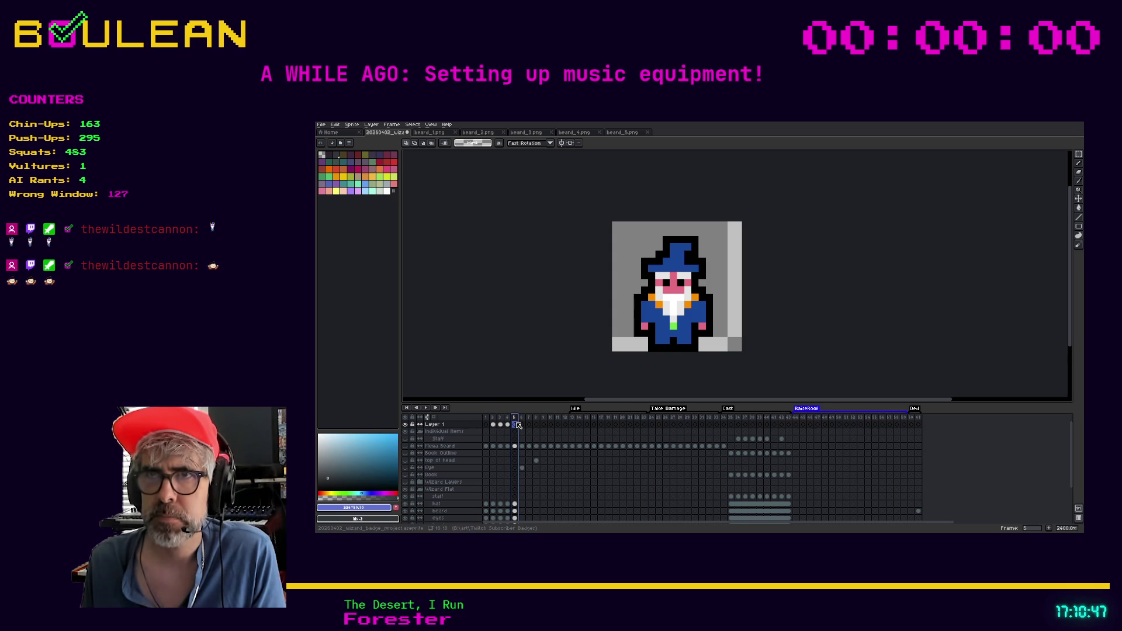
- Paste the white beard onto frame 5's Layer 1 cel, fit it on the face, and scrub from frame 1
click(516, 425)
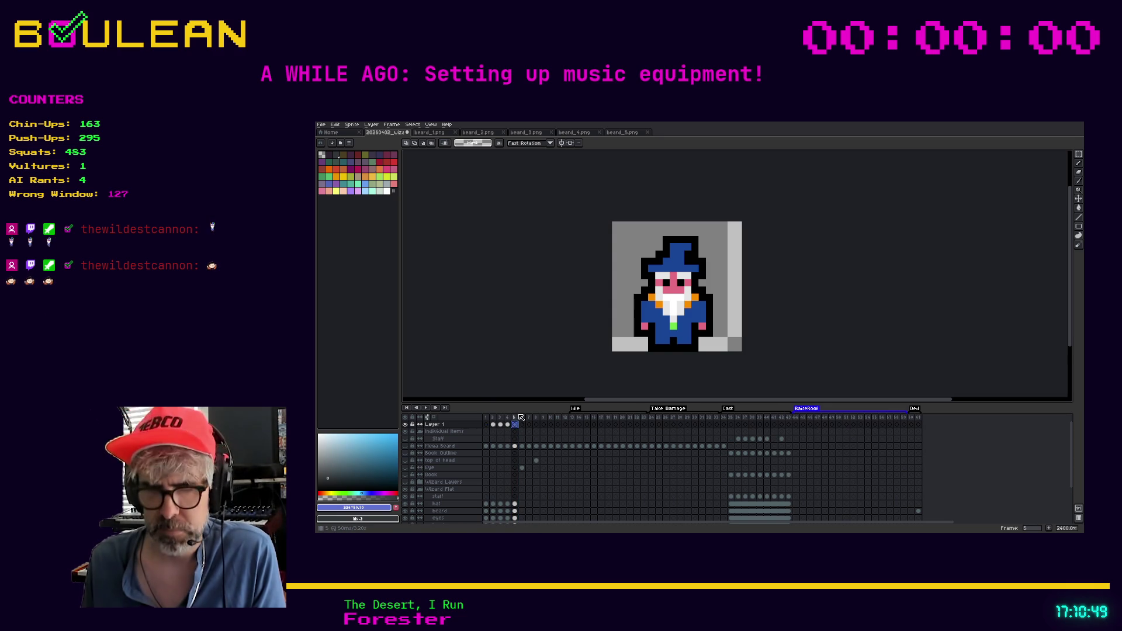
key(ctrl+v)
drag(672, 301, 674, 311)
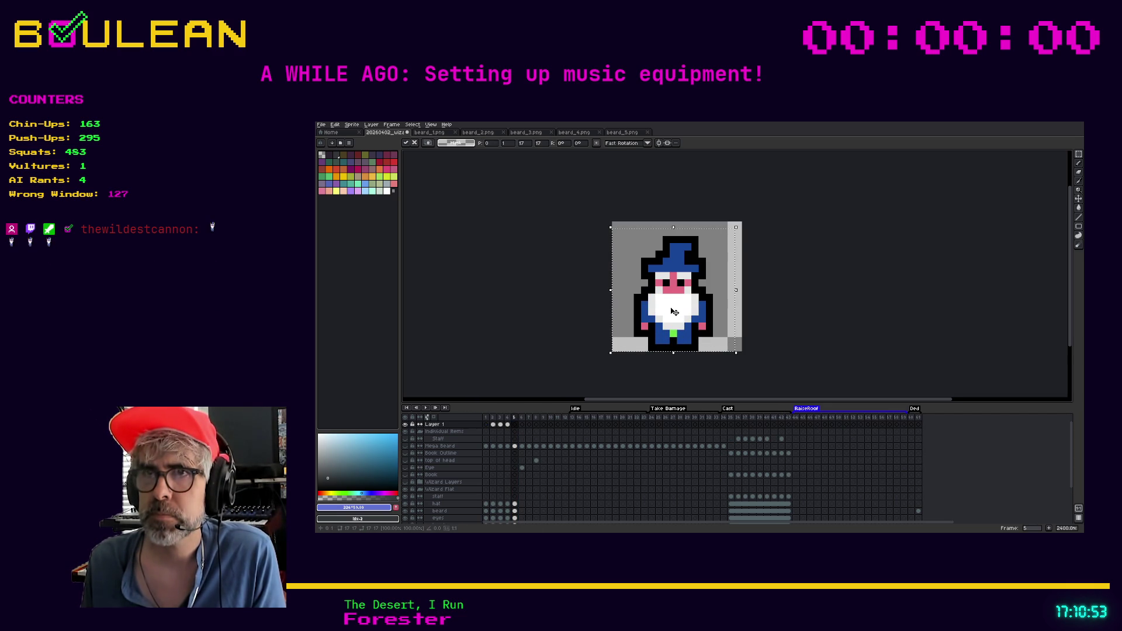
click(523, 424)
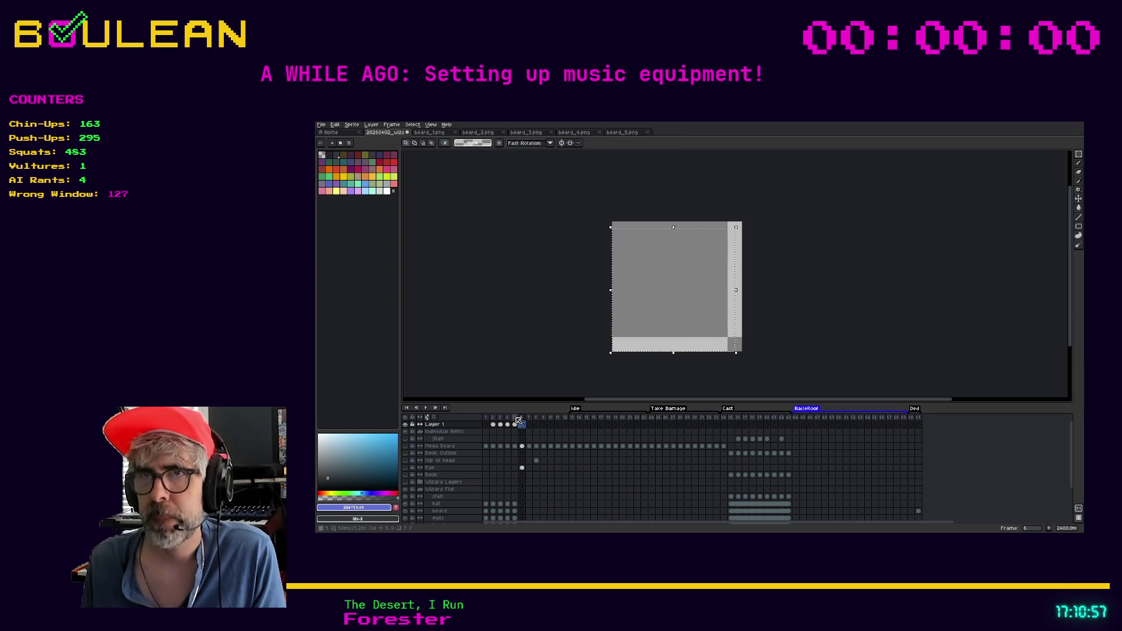
click(486, 420)
drag(486, 420, 519, 421)
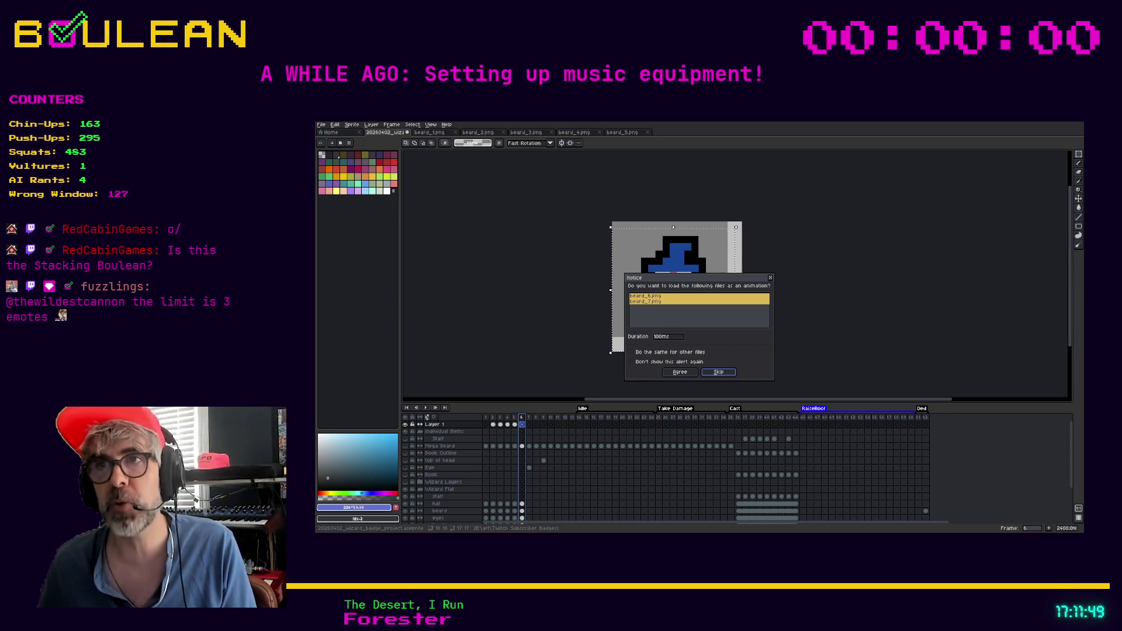
- Open beard_6.png as a separate image and paste its beard onto wizard frame 6, nudged down
click(718, 371)
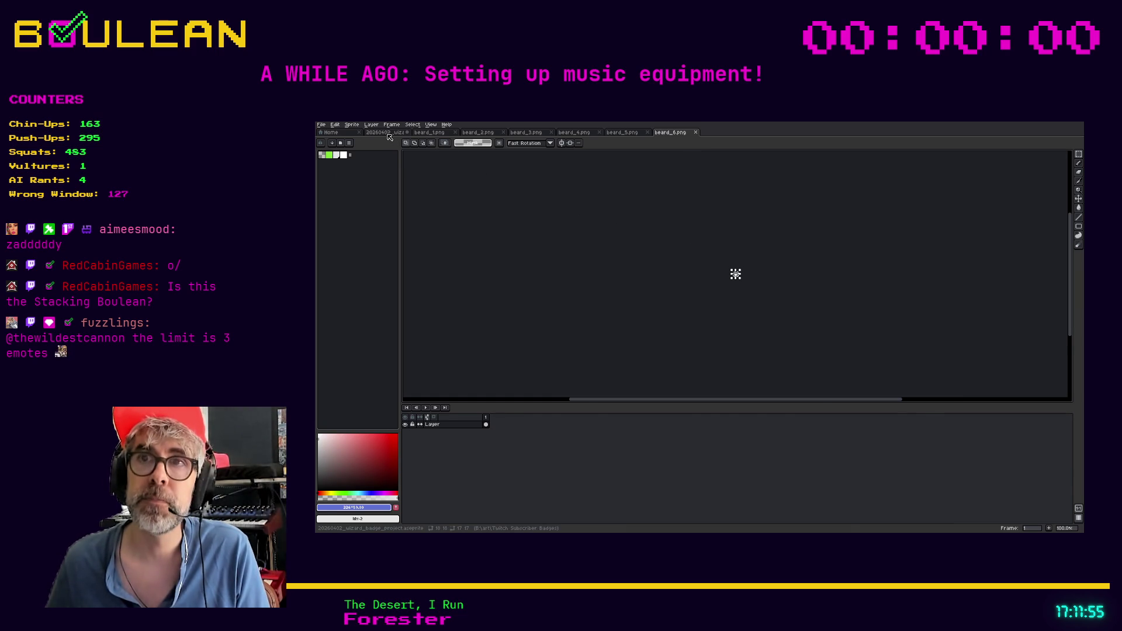
key(ctrl+Tab)
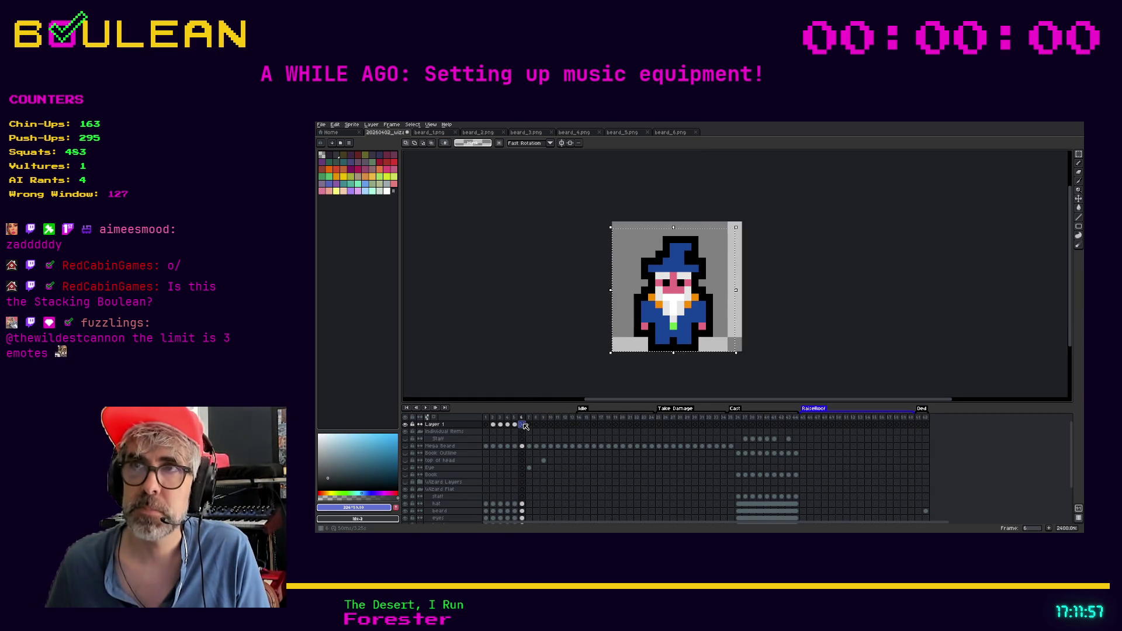
key(ctrl+v)
drag(647, 337, 683, 312)
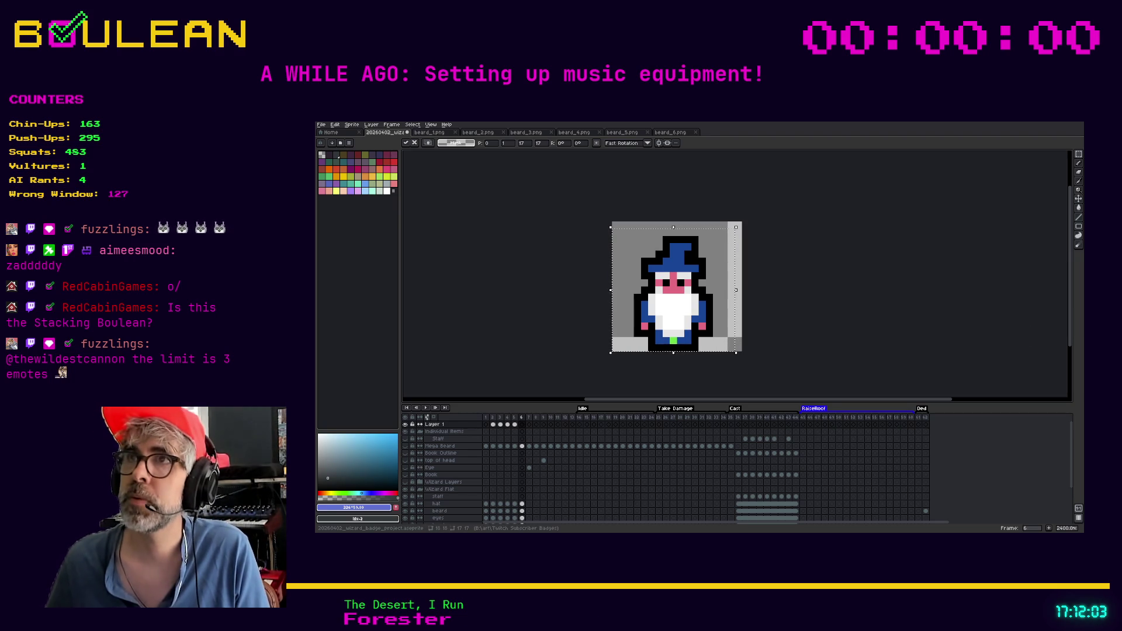
- Select all of beard_7.png and paste it onto frame 7 of the wizard
key(ctrl+alt+n)
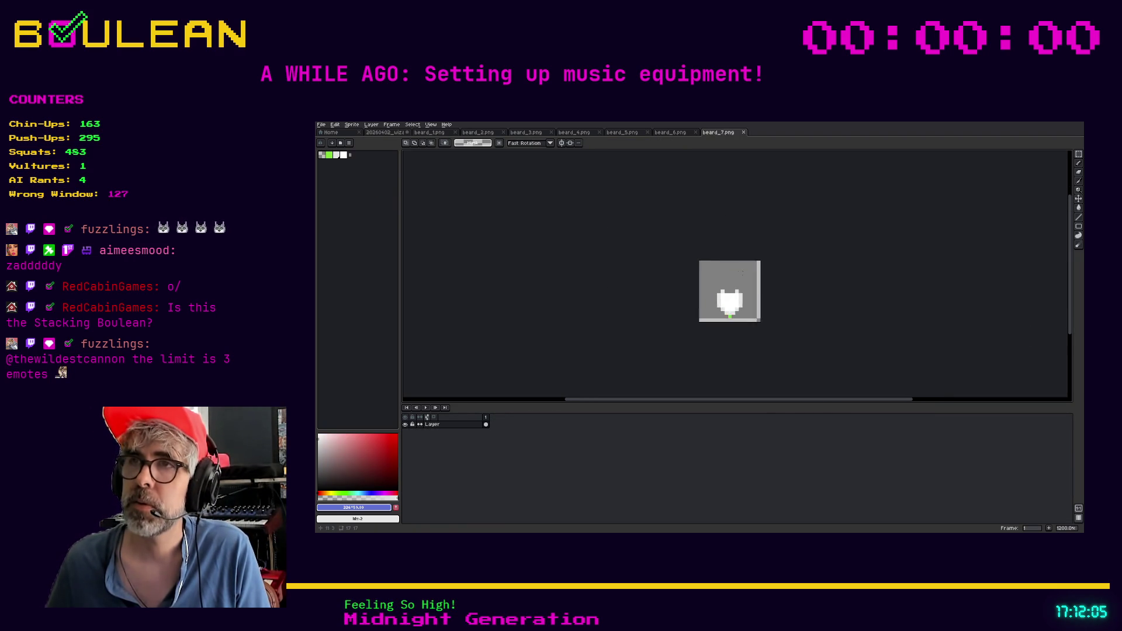
scroll(742, 271, up, 1)
key(ctrl+a)
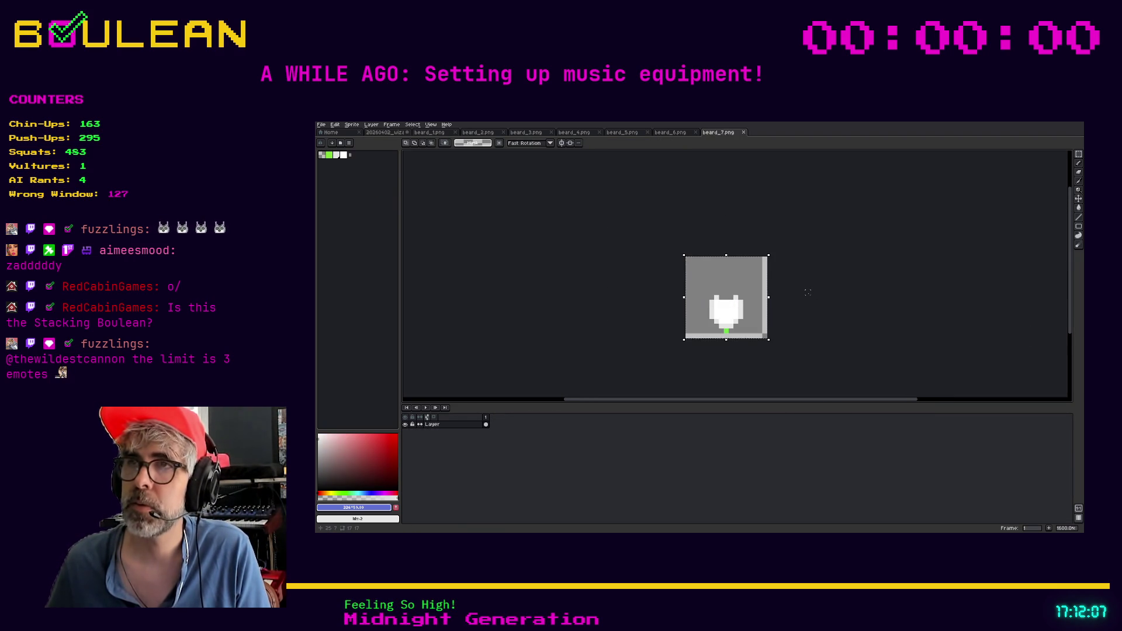
click(405, 131)
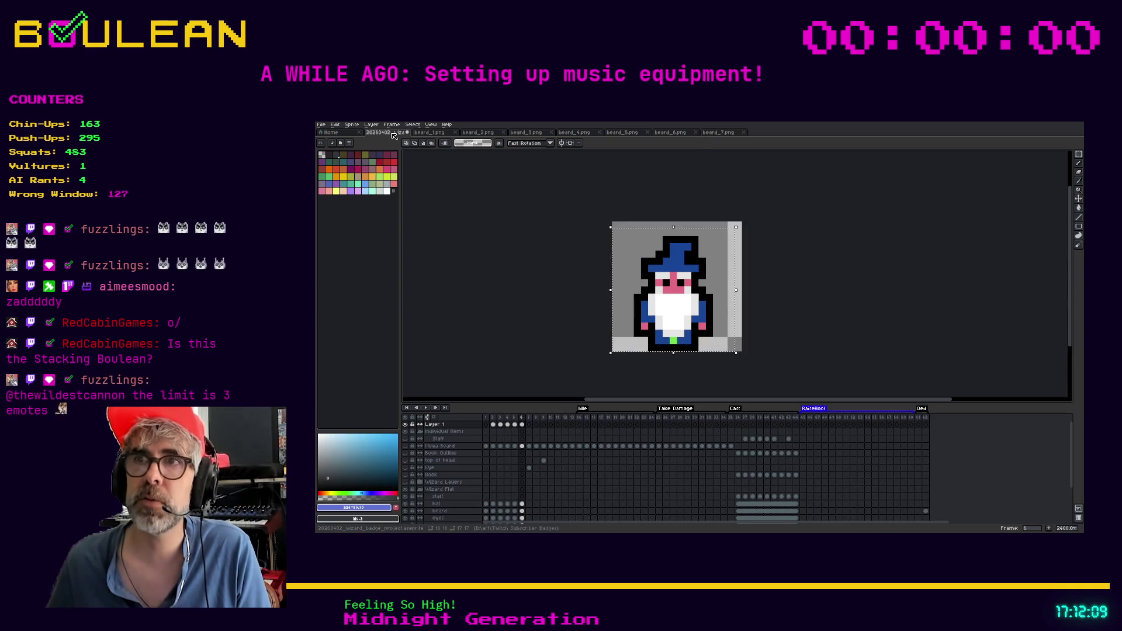
click(486, 417)
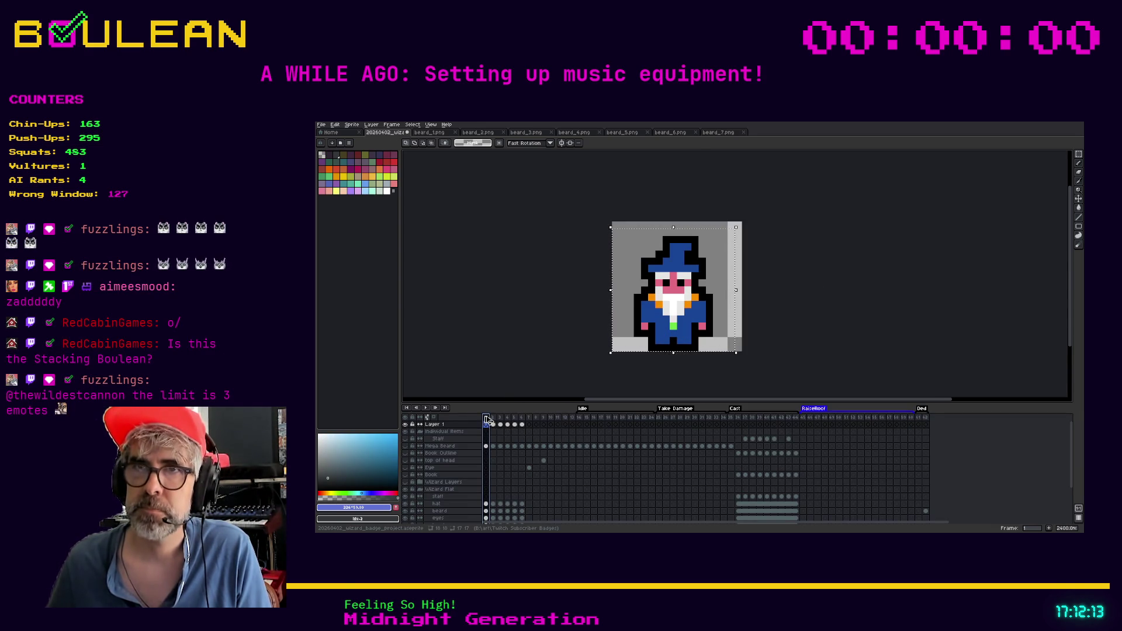
click(529, 417)
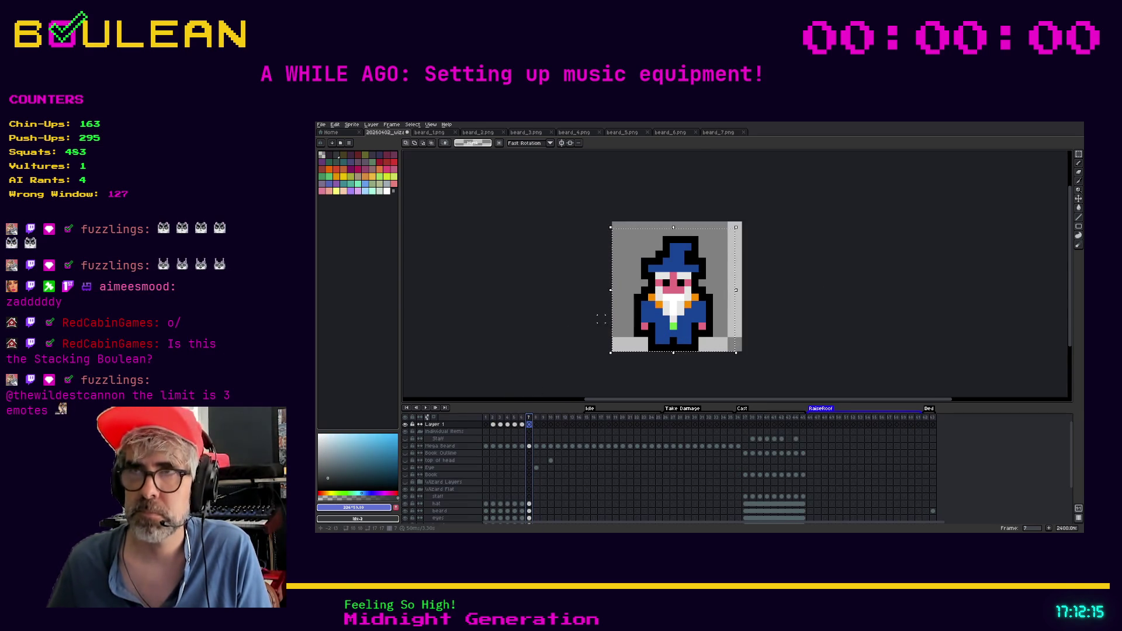
click(629, 310)
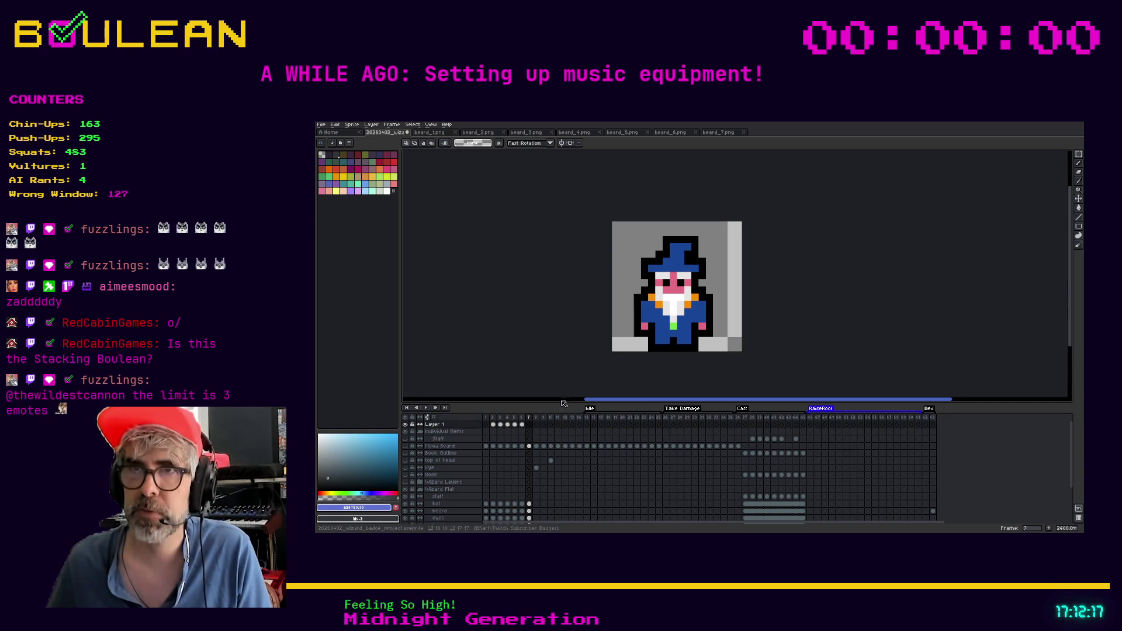
key(ctrl+v)
- Nudge the frame 7 beard down onto the face, commit it, and save the wizard project
key(Down)
mouse_move(672, 319)
mouse_down()
mouse_move(714, 316)
mouse_move(677, 323)
mouse_move(672, 303)
mouse_move(671, 315)
mouse_up()
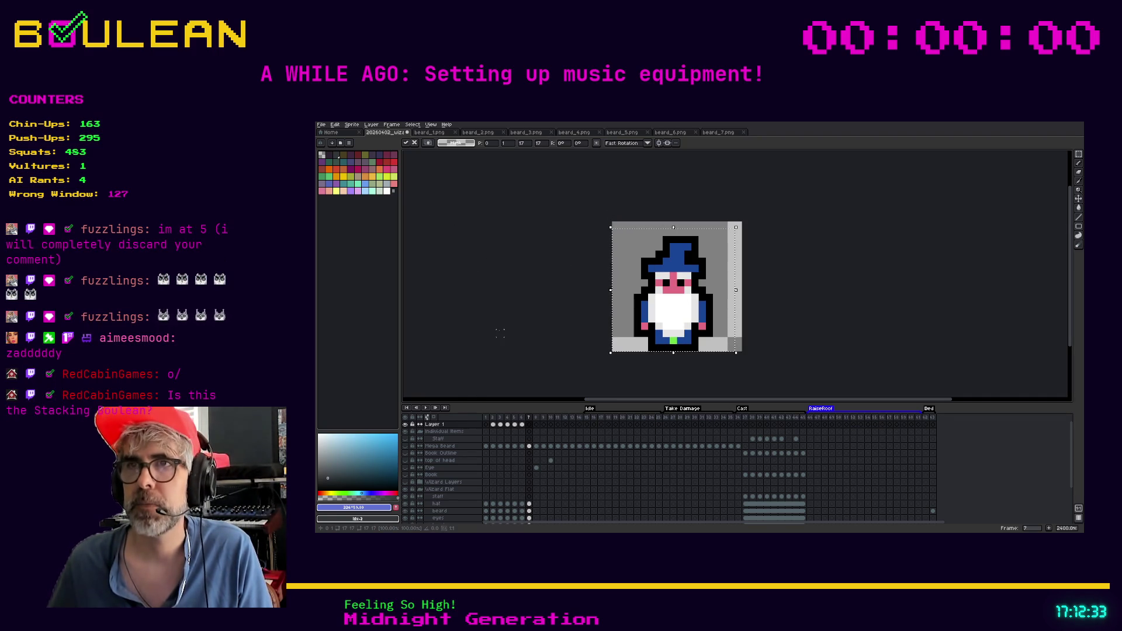
key(Return)
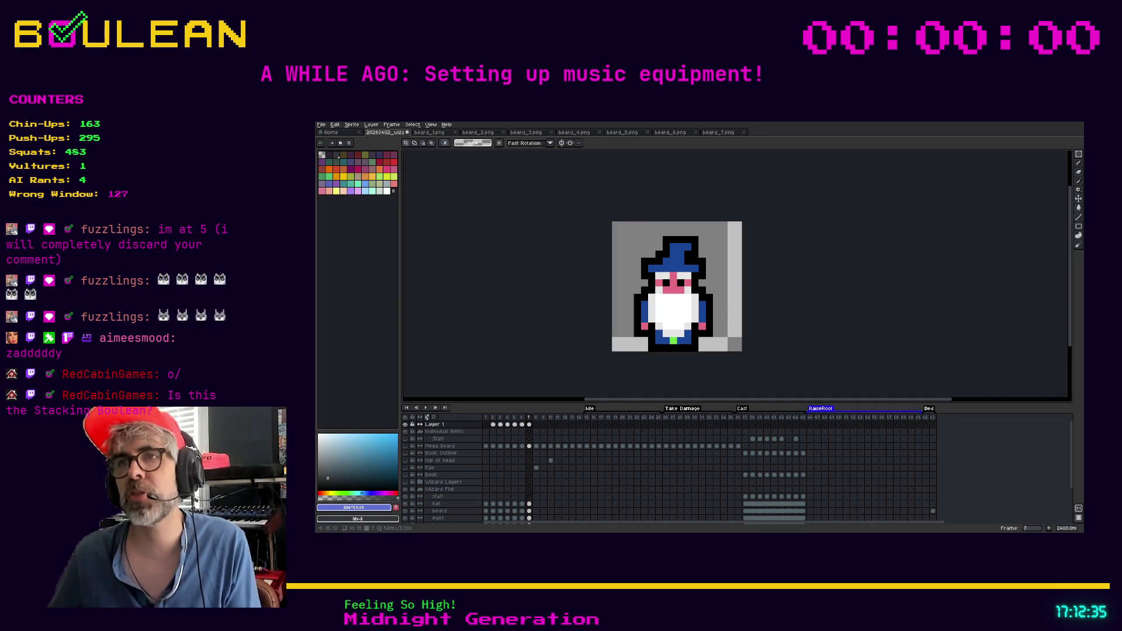
key(ctrl+s)
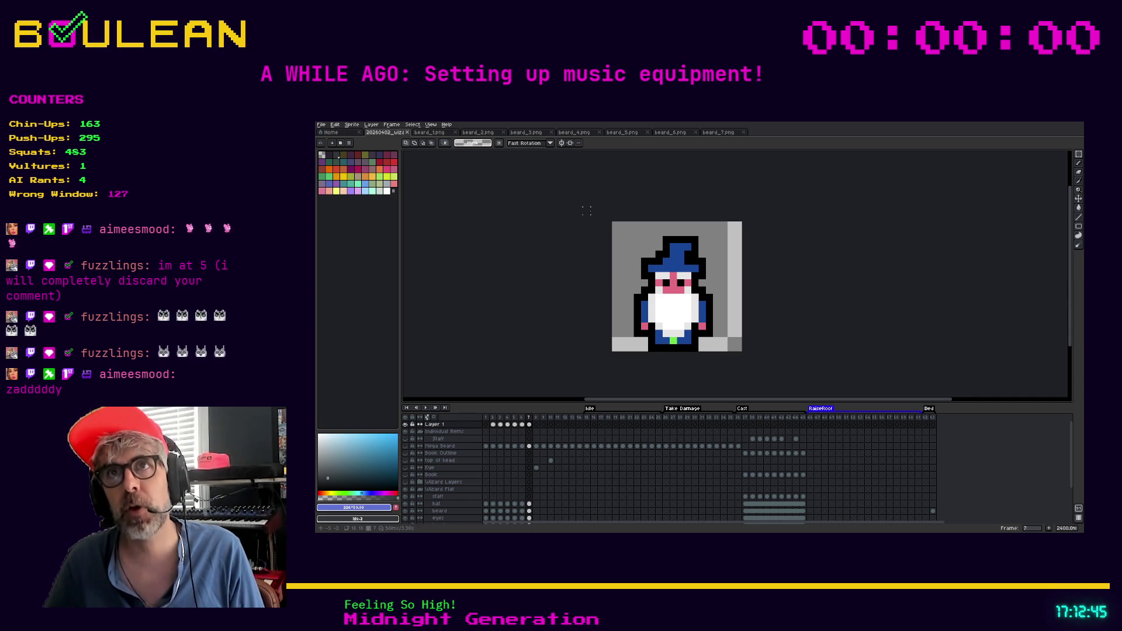
- Review the beards by stepping from frame 1 through frame 4 to frame 7
click(487, 424)
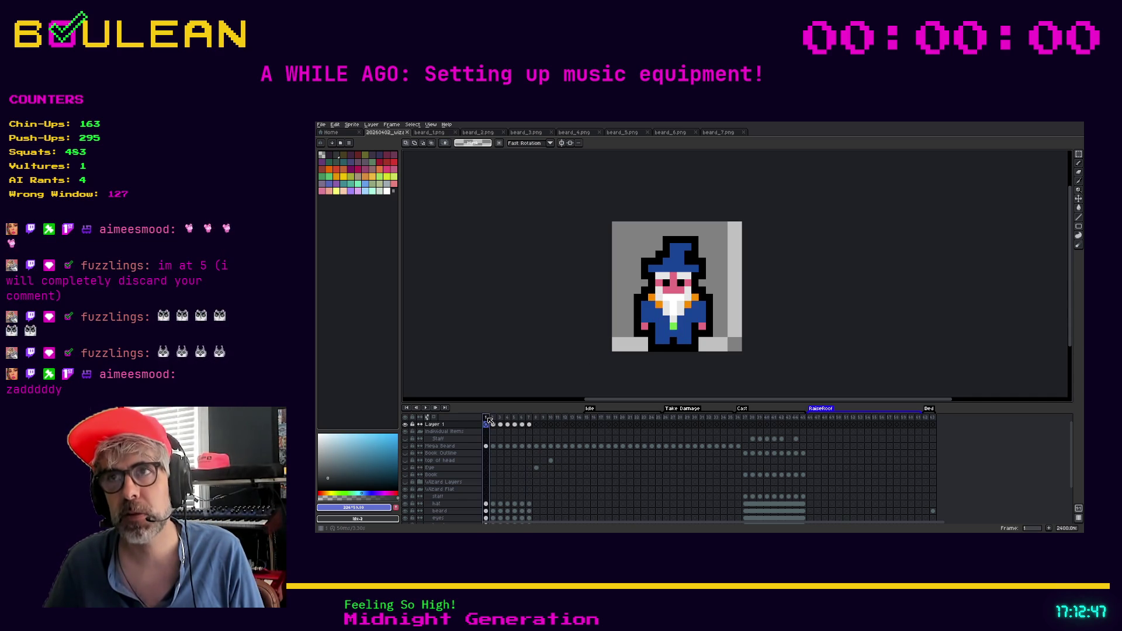
click(504, 463)
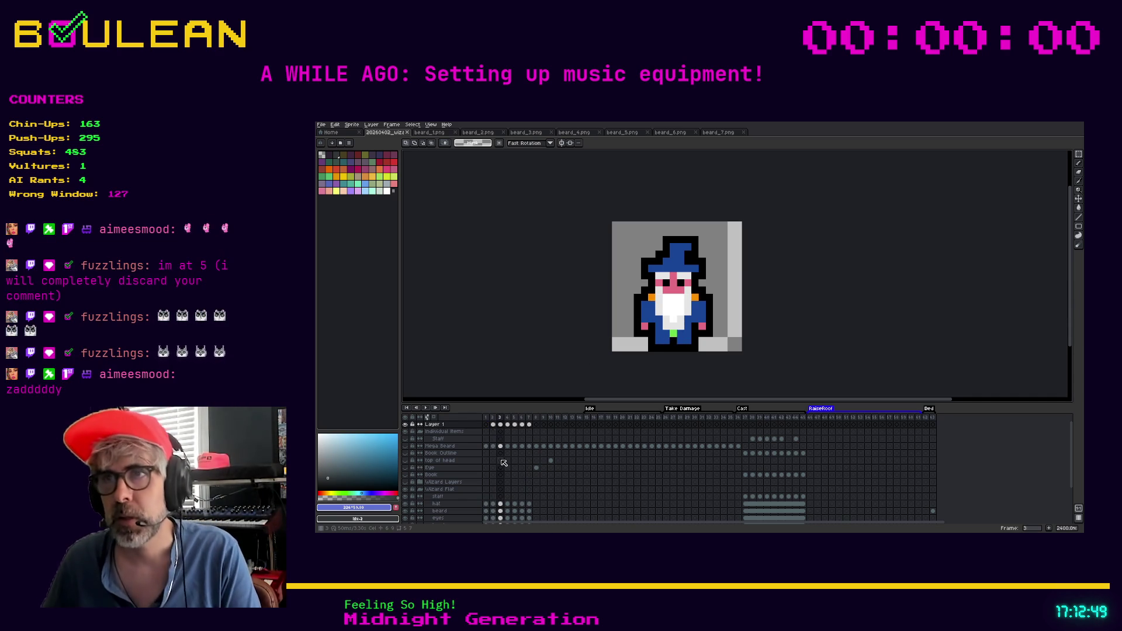
key(Right)
key(Right)
key(Right)
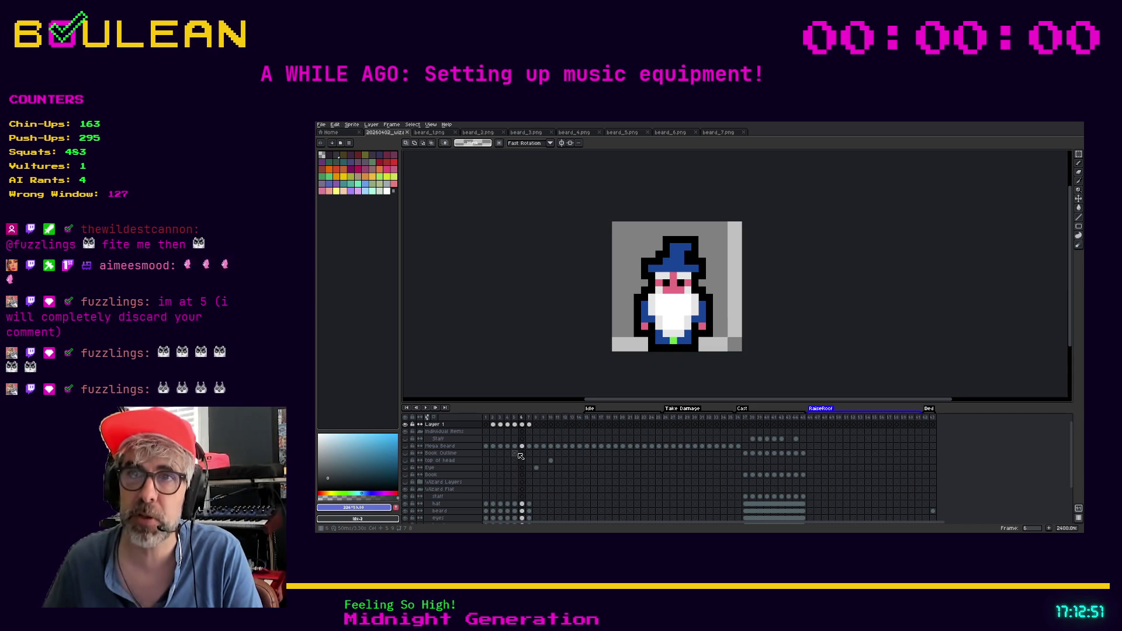
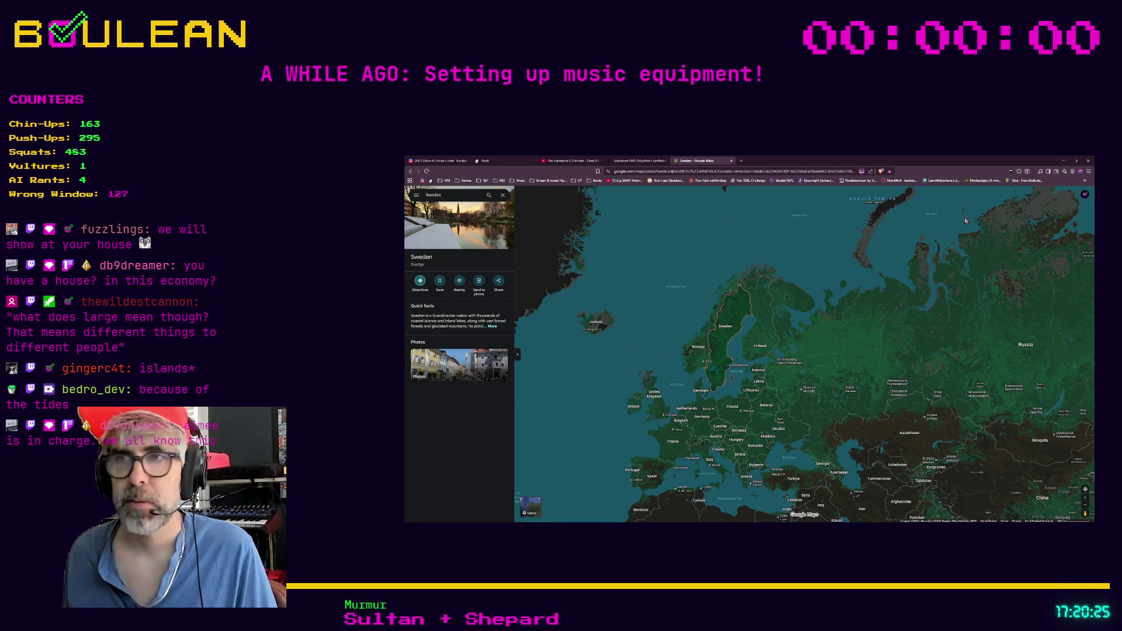
- Zoom from Europe into Scandinavia and pan to the Torsby and Sunne area of Värmland
scroll(726, 344, up, 5)
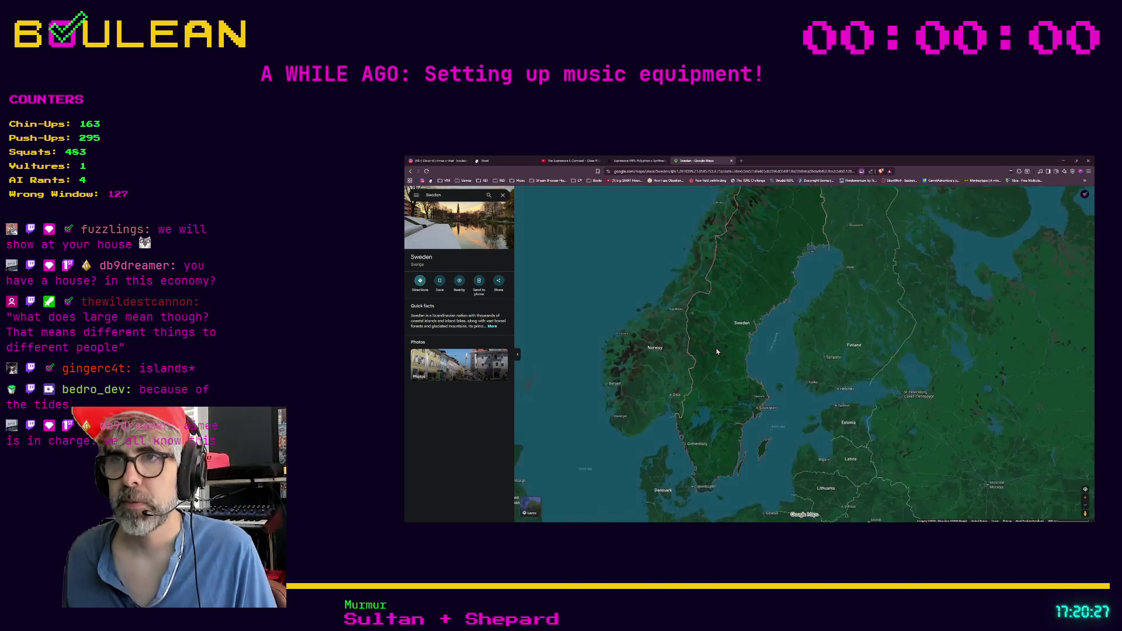
scroll(716, 350, up, 1)
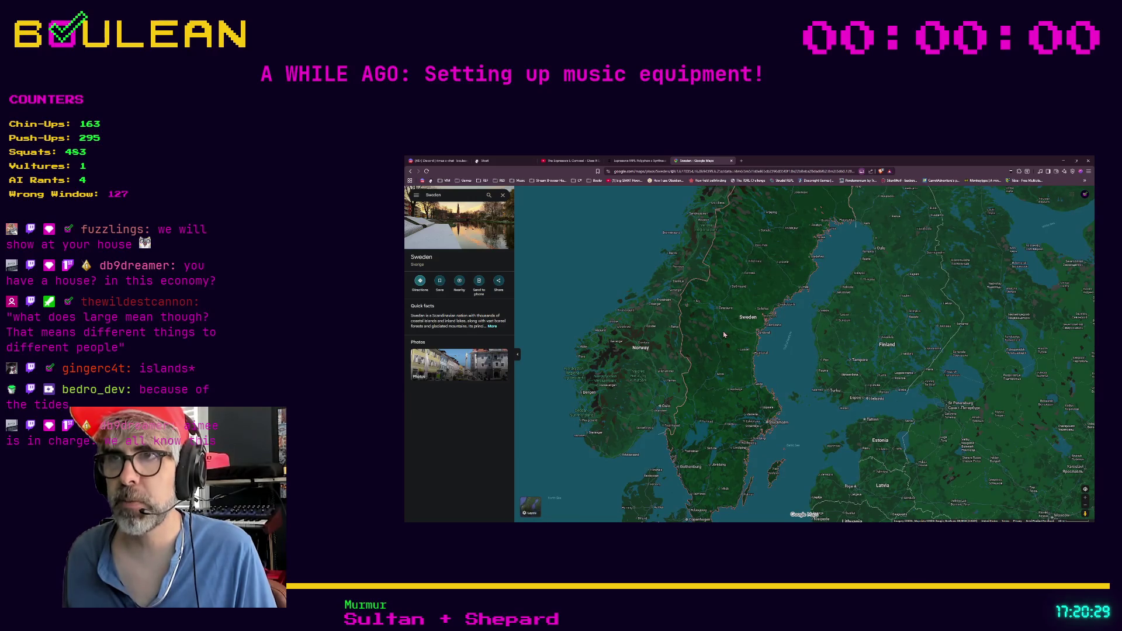
scroll(703, 317, up, 2)
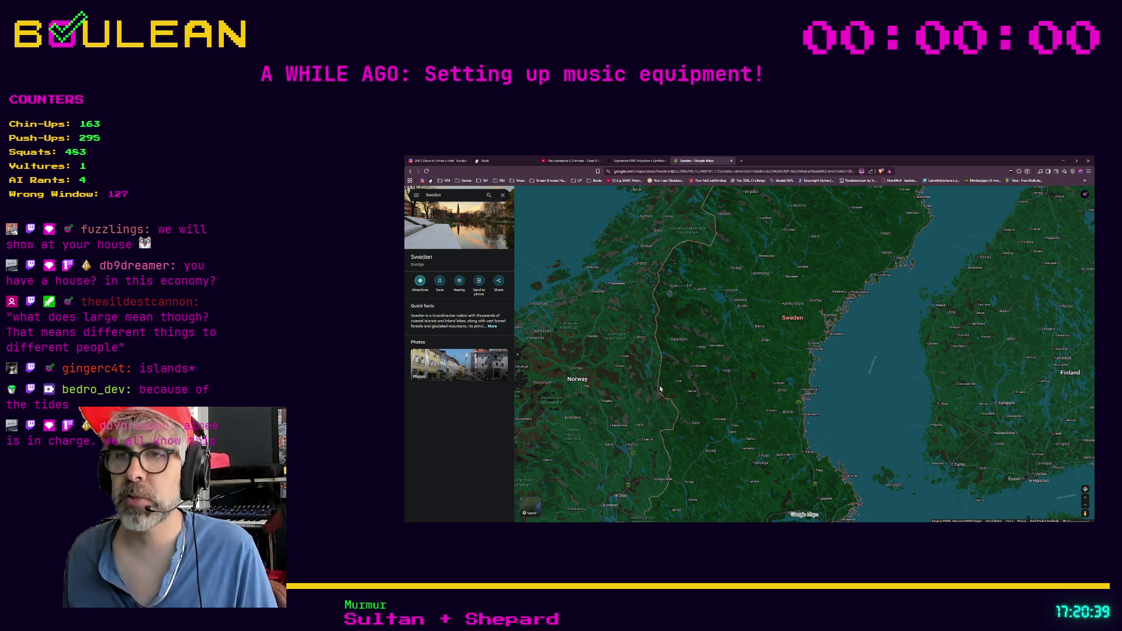
mouse_move(677, 413)
mouse_down()
mouse_move(715, 382)
mouse_move(731, 350)
mouse_up()
drag(700, 414, 729, 346)
scroll(727, 352, down, 1)
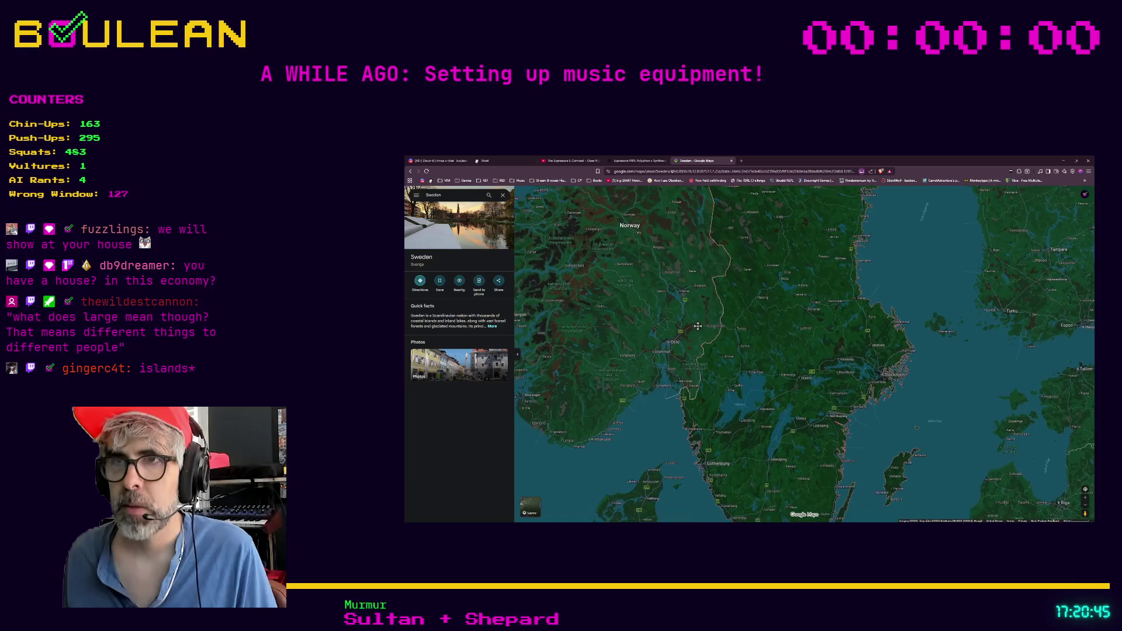
key(plus)
key(plus)
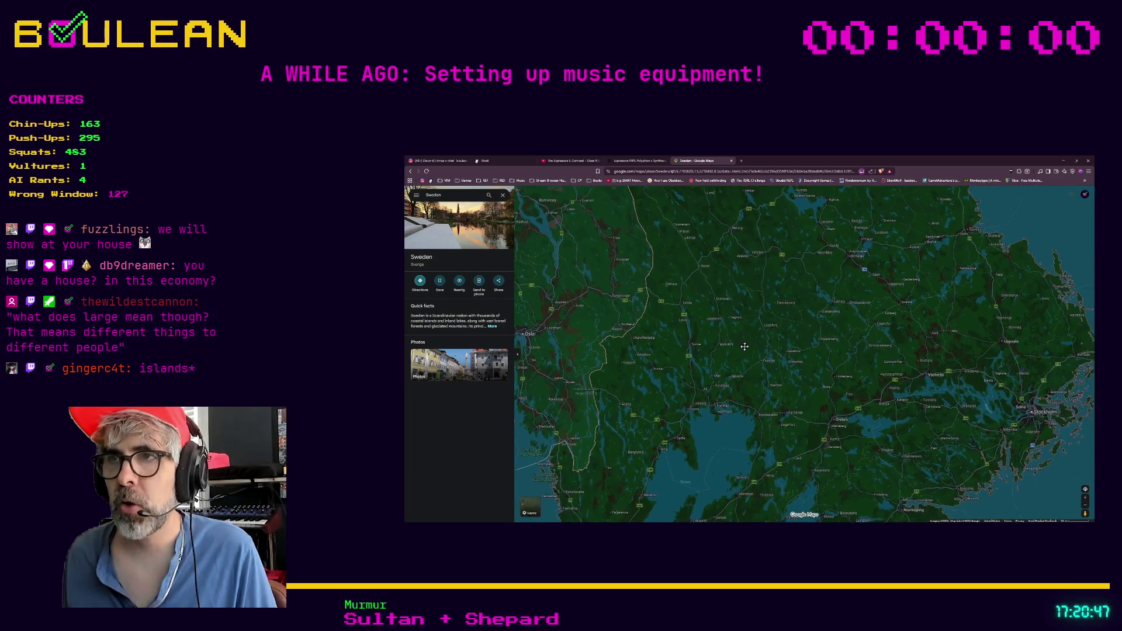
scroll(753, 364, down, 1)
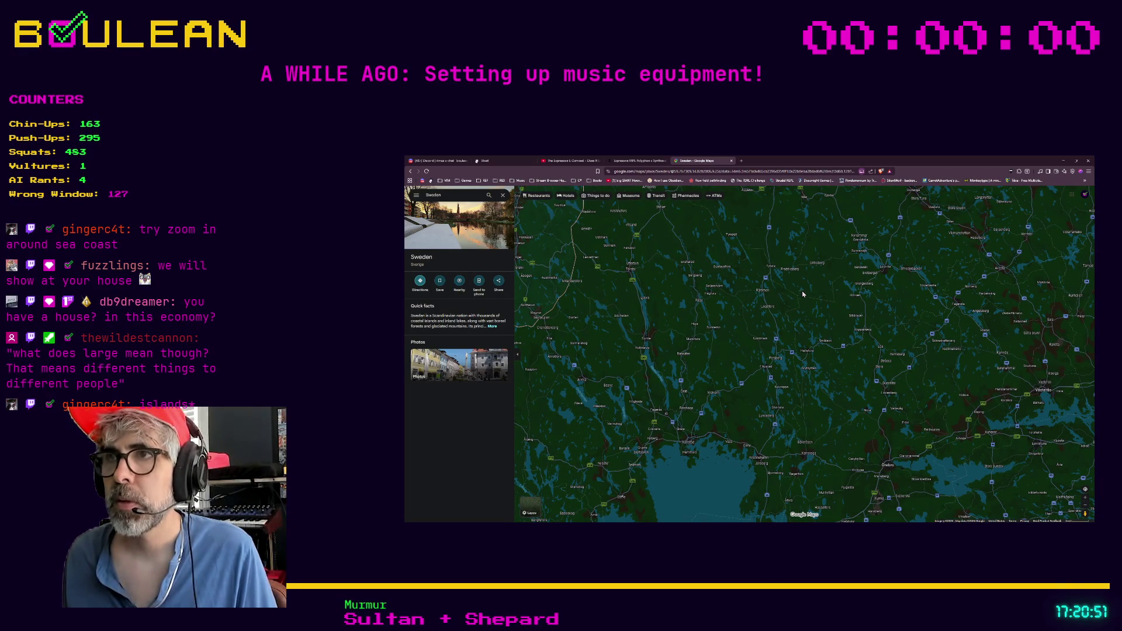
- Zoom in closely on a large lake and its islands
scroll(776, 303, down, 2)
scroll(696, 310, down, 2)
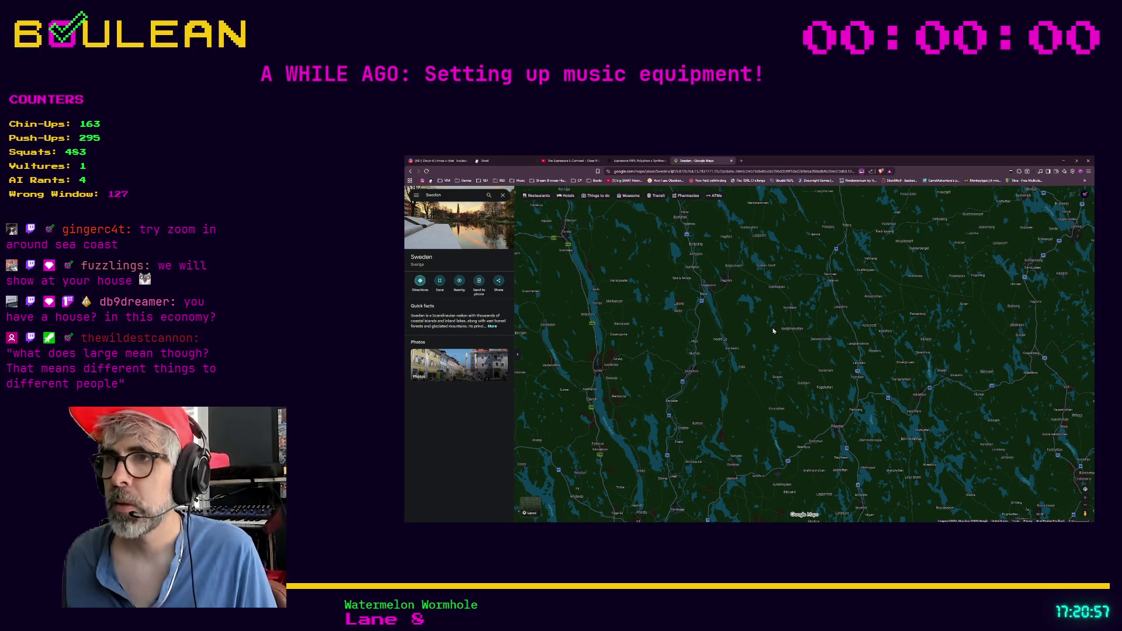
scroll(773, 326, up, 2)
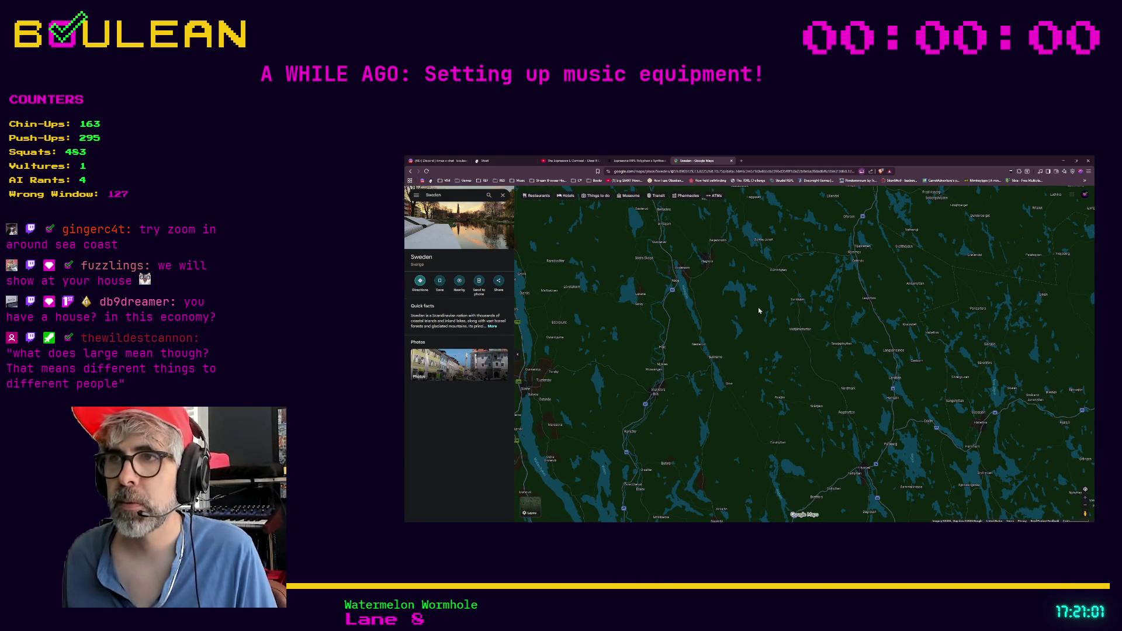
scroll(754, 321, up, 4)
scroll(739, 322, up, 2)
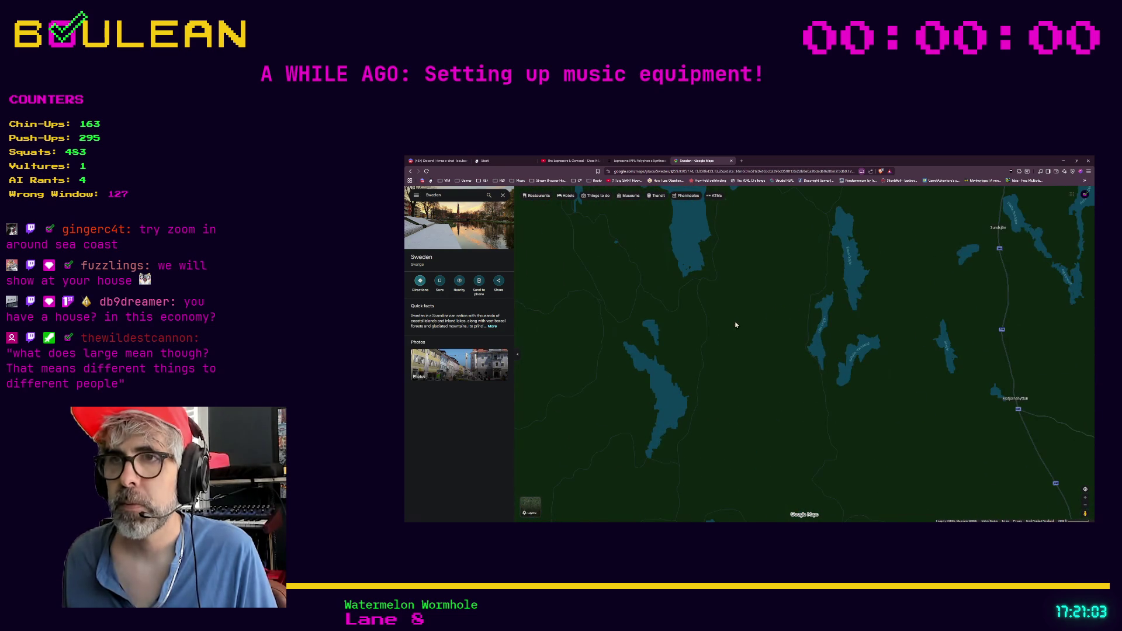
scroll(683, 362, up, 4)
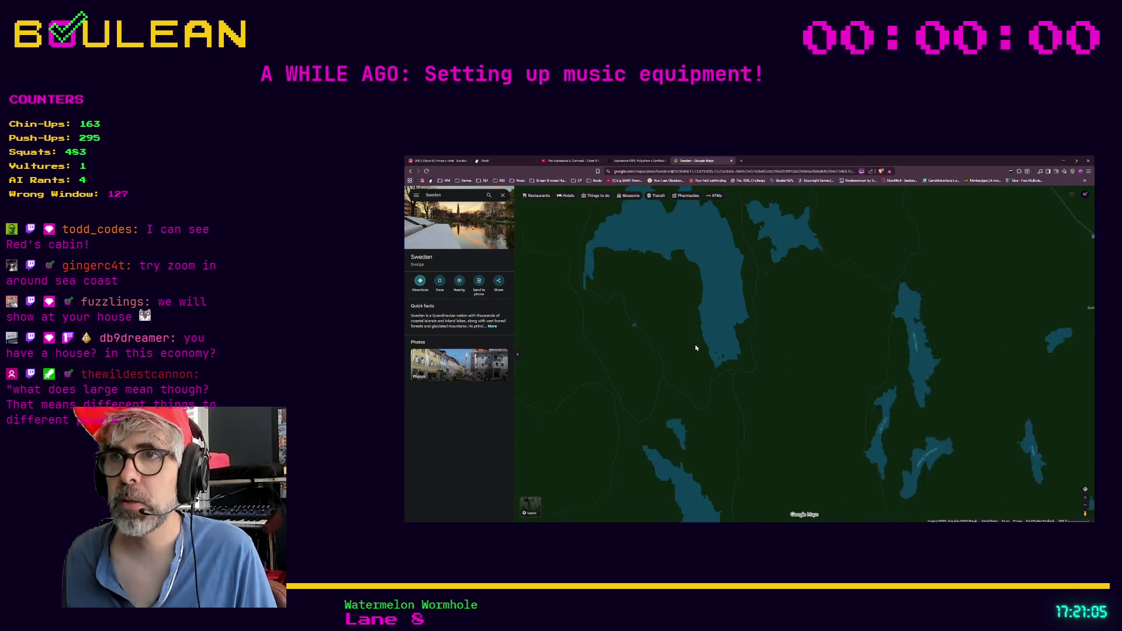
scroll(702, 354, up, 3)
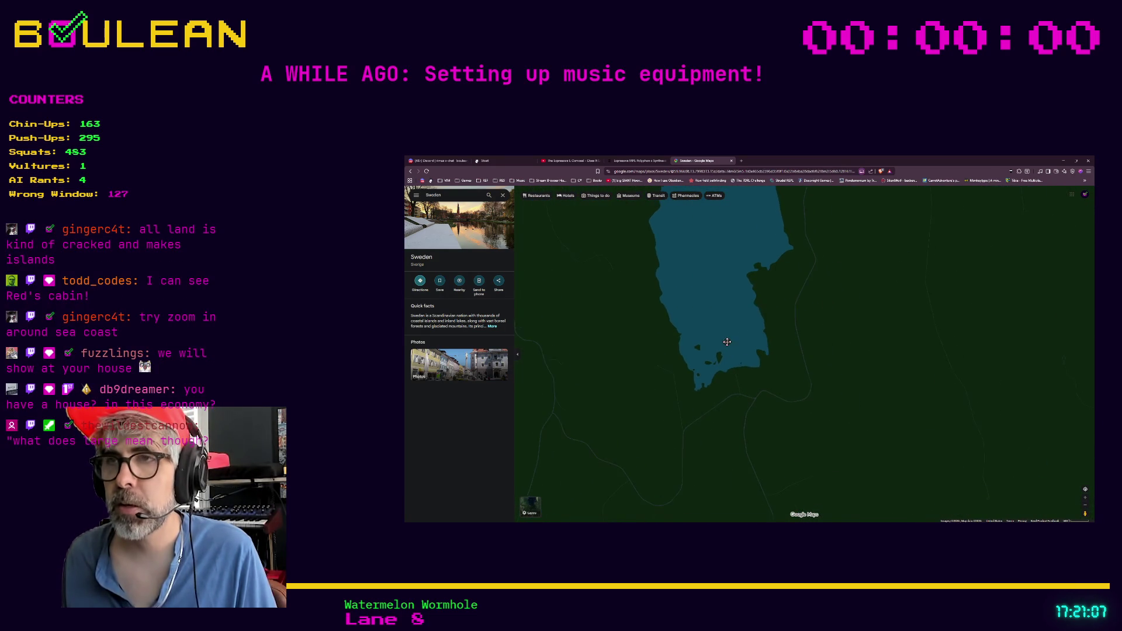
scroll(700, 363, up, 4)
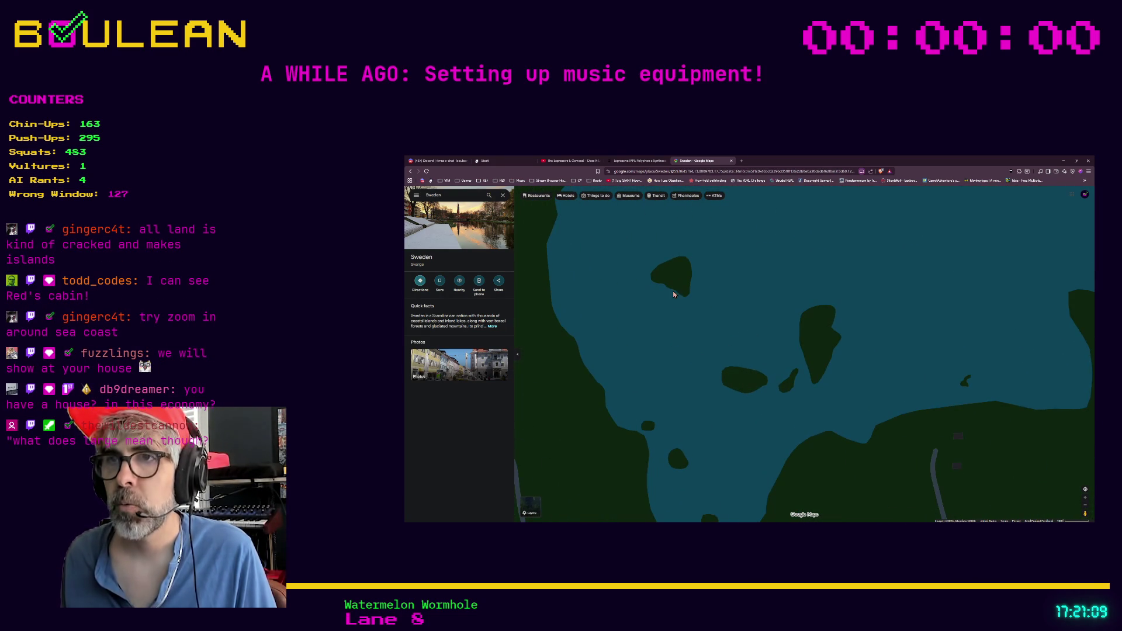
scroll(870, 333, up, 2)
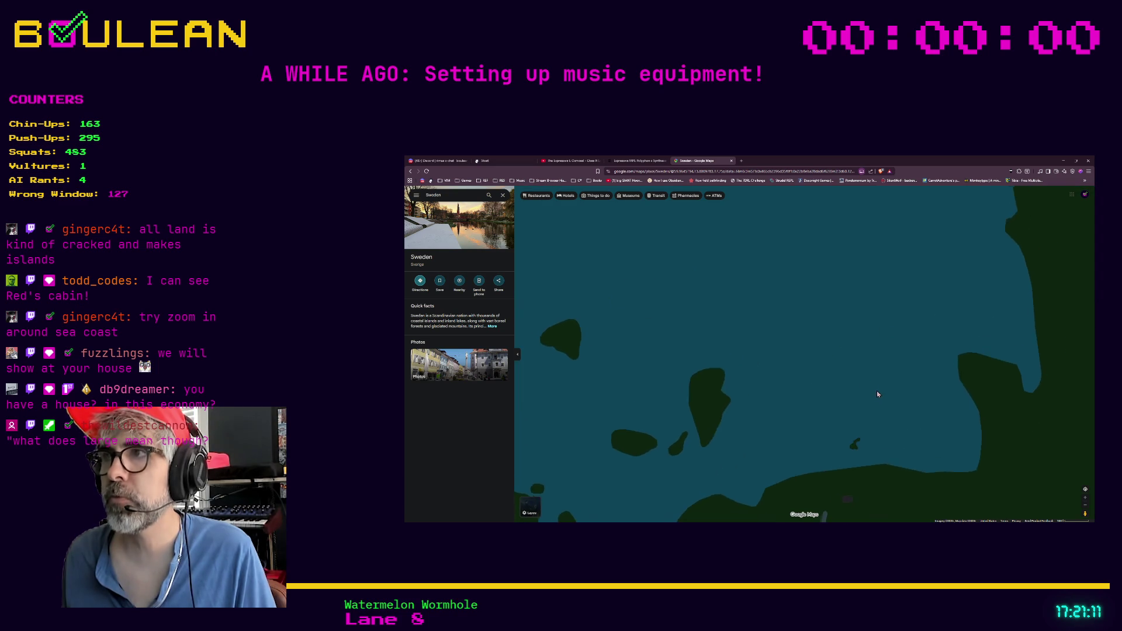
scroll(824, 360, down, 2)
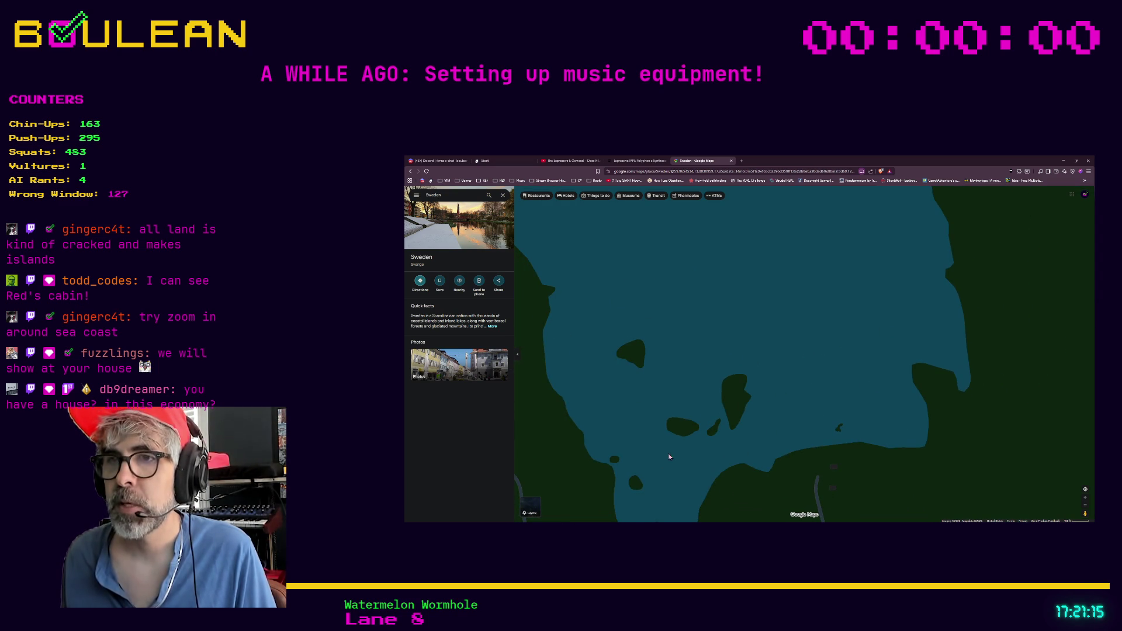
scroll(661, 436, up, 3)
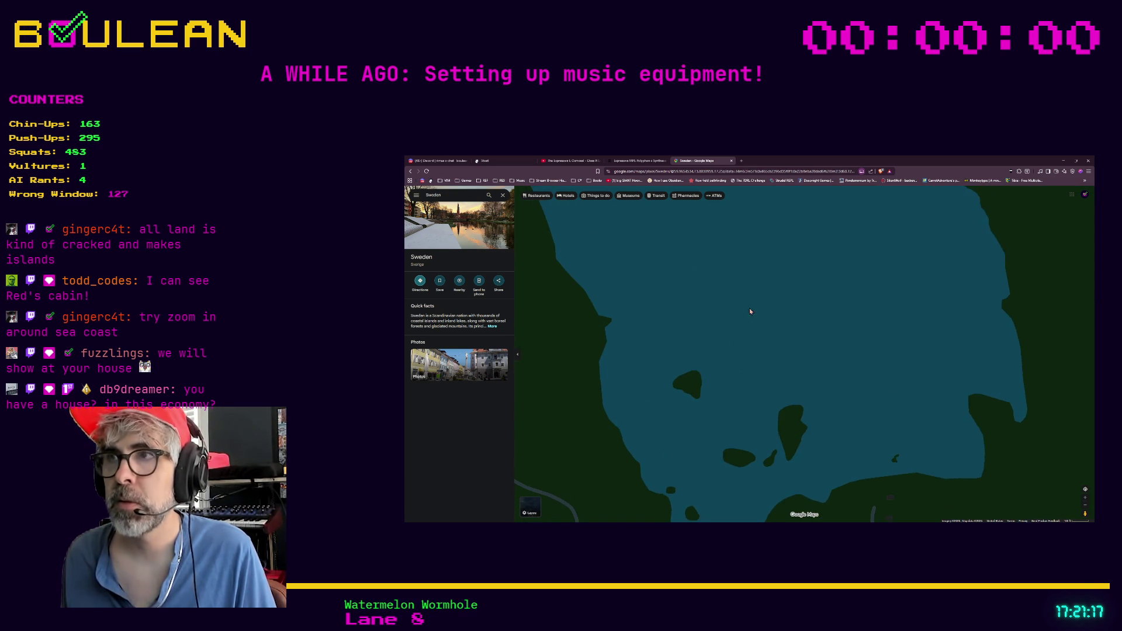
scroll(767, 438, up, 2)
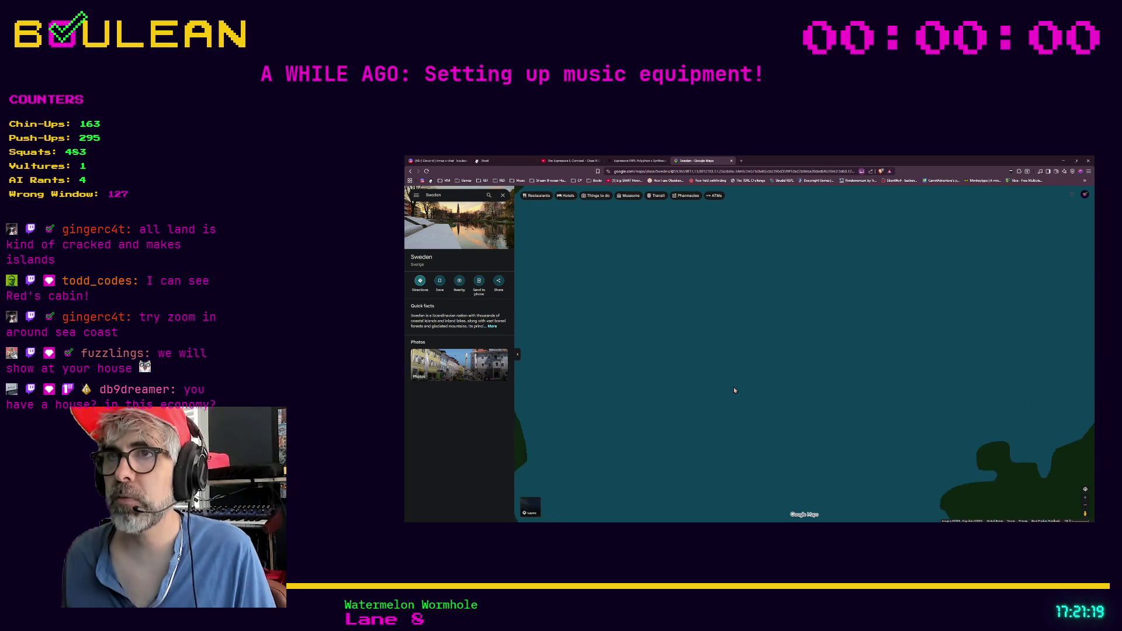
- Zoom out slightly and pan along the long, narrow forested lake
scroll(734, 386, down, 2)
scroll(752, 404, down, 1)
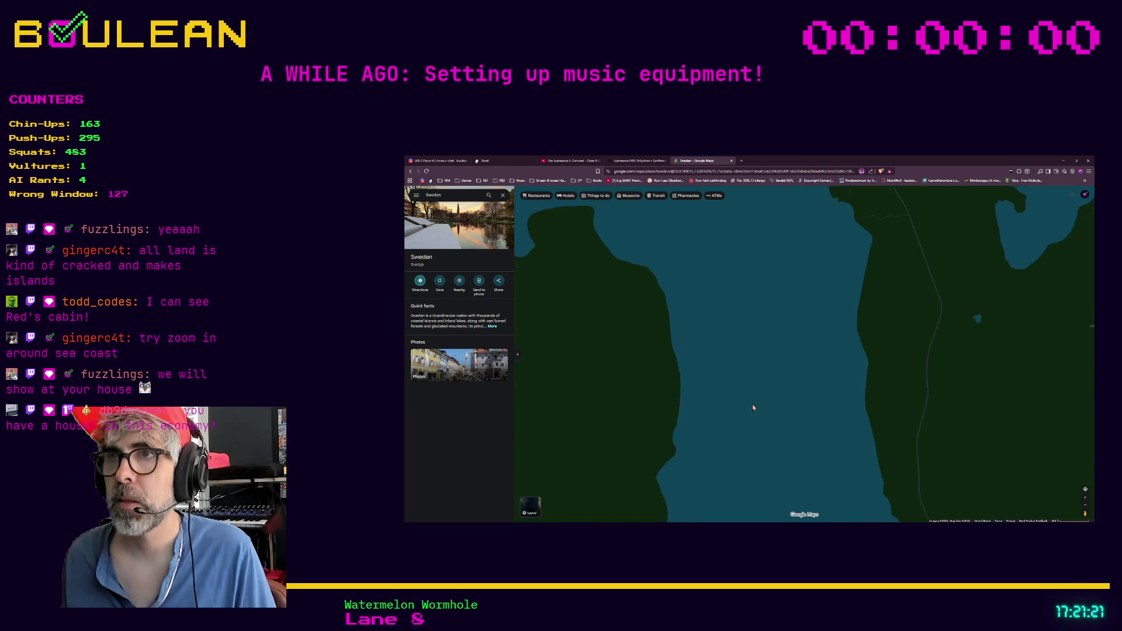
scroll(743, 329, down, 3)
drag(743, 329, 768, 280)
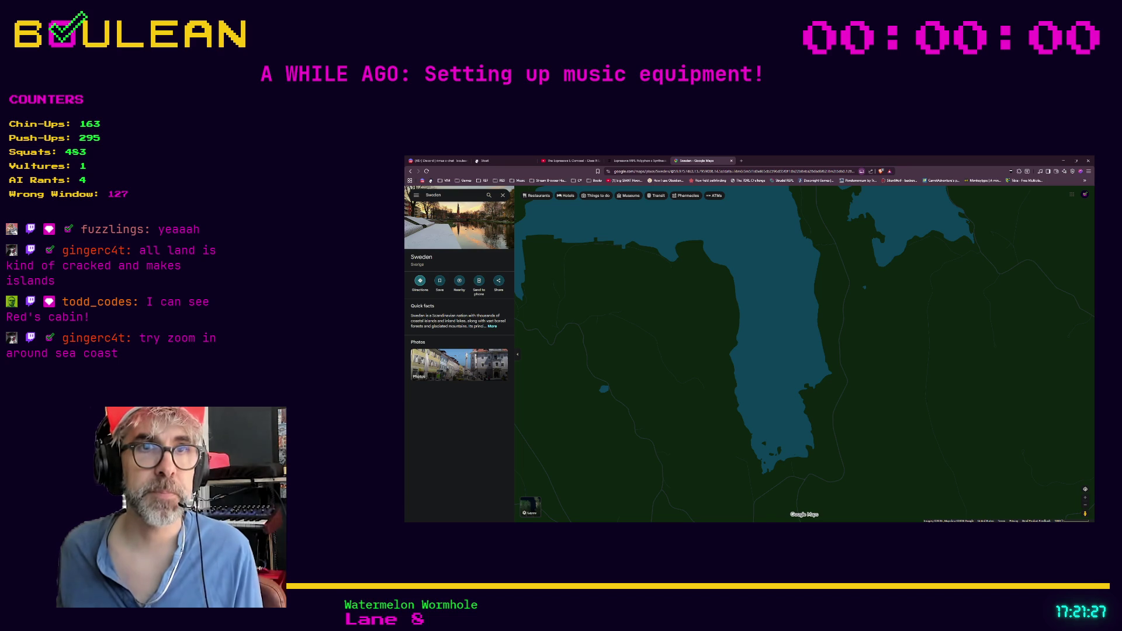
- Zoom out from the lake and shift the view toward northern Norway and Sweden
scroll(669, 387, down, 2)
scroll(669, 387, down, 3)
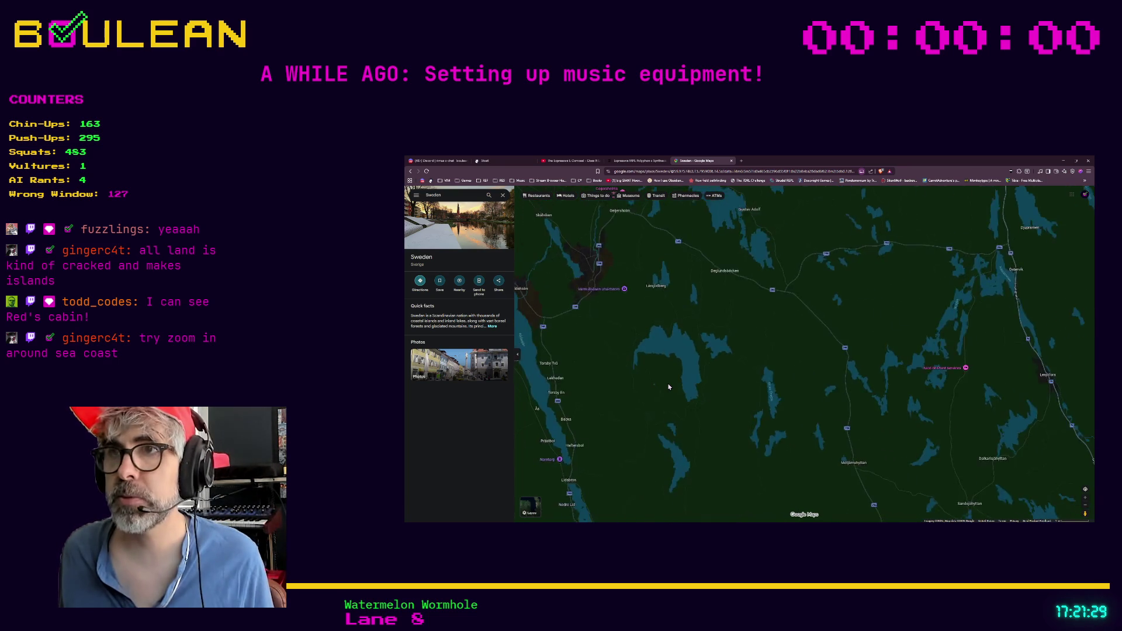
scroll(633, 384, down, 5)
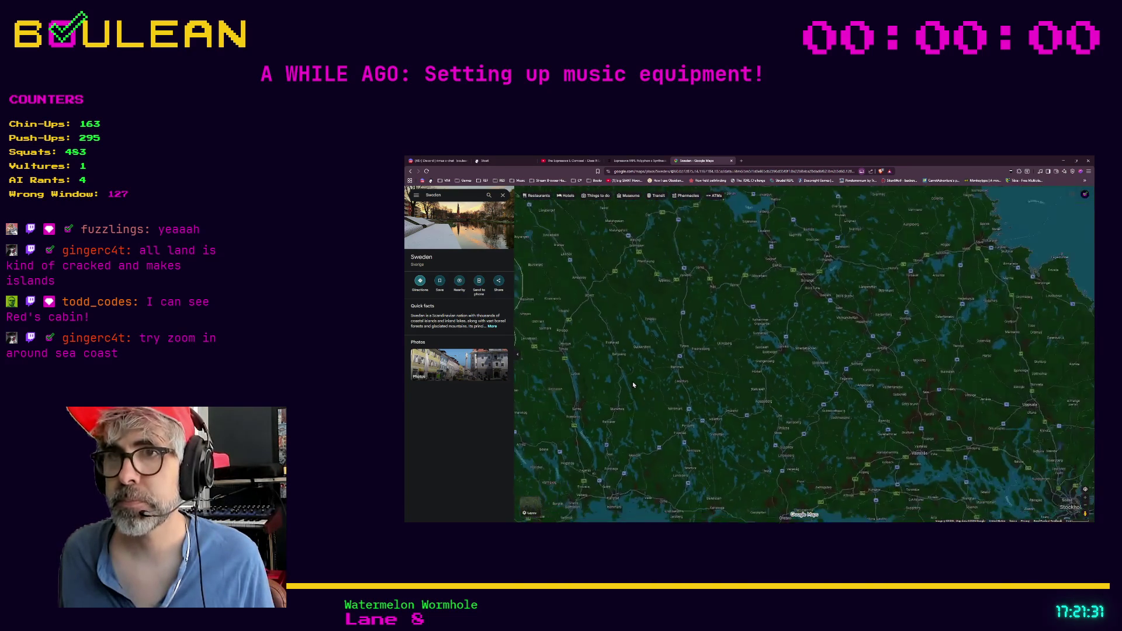
scroll(673, 368, down, 3)
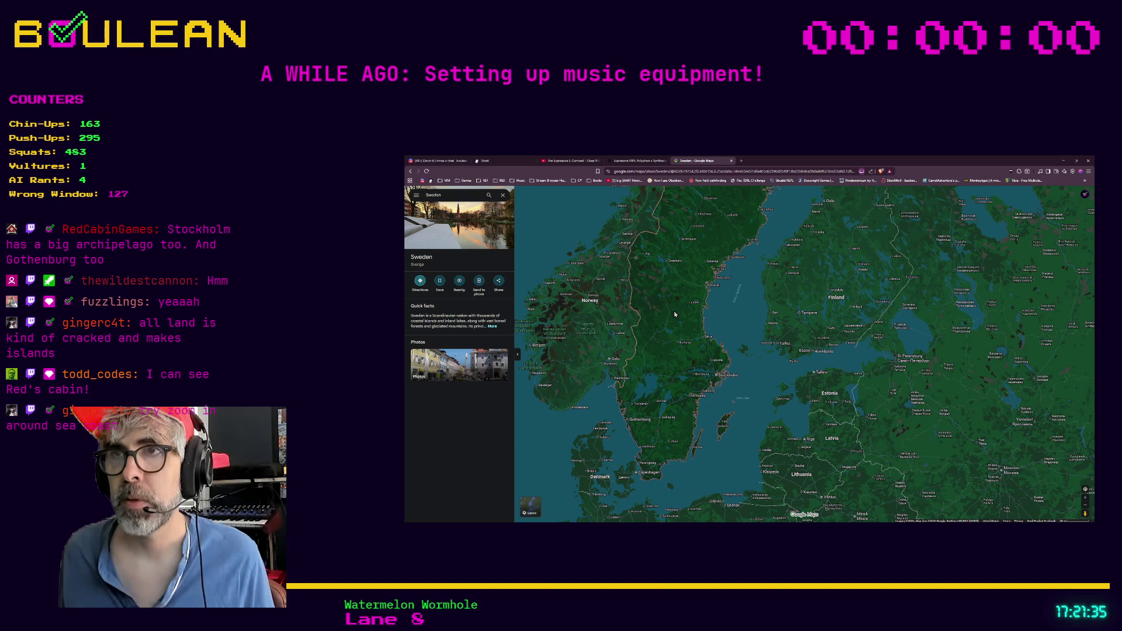
drag(674, 329, 696, 356)
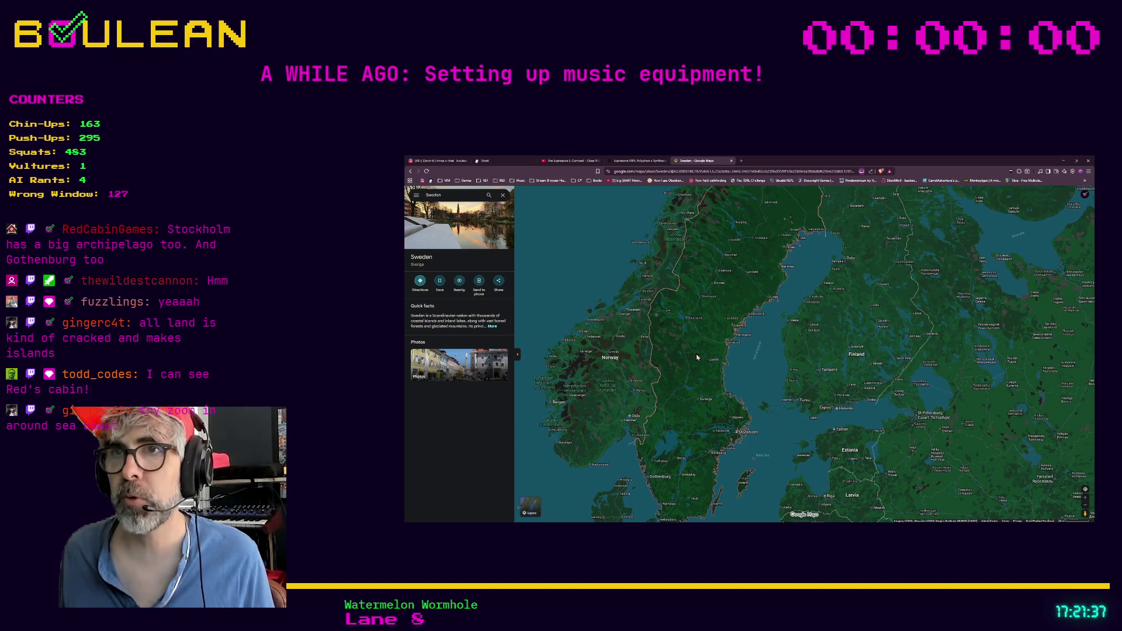
- Zoom in across the coastal islands, centring the small islands on the map
scroll(725, 379, up, 5)
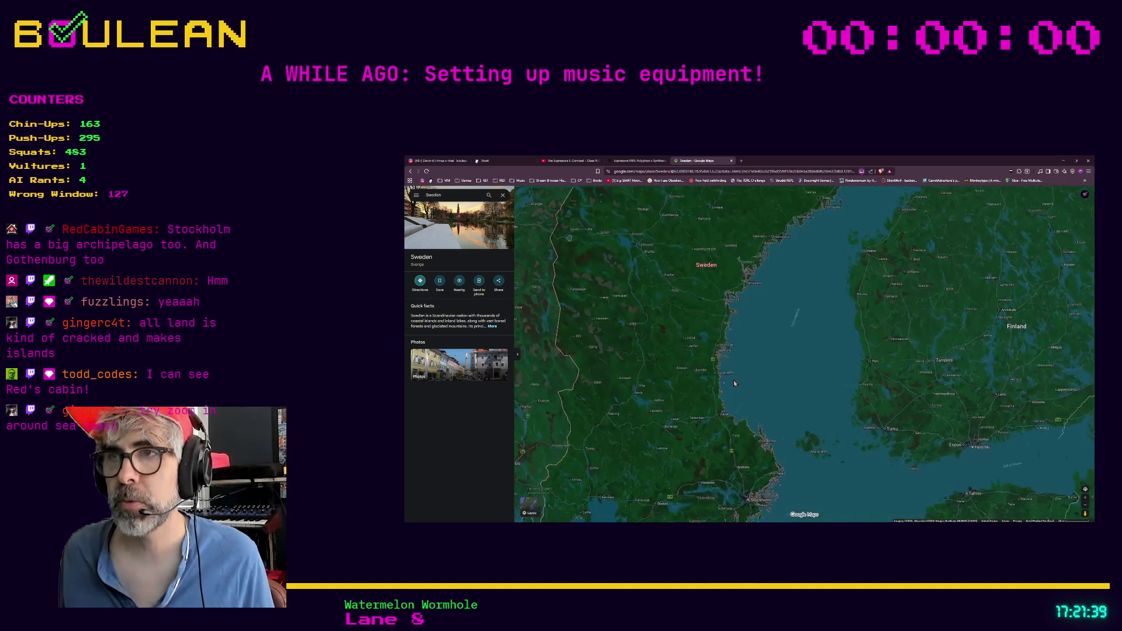
scroll(739, 391, up, 3)
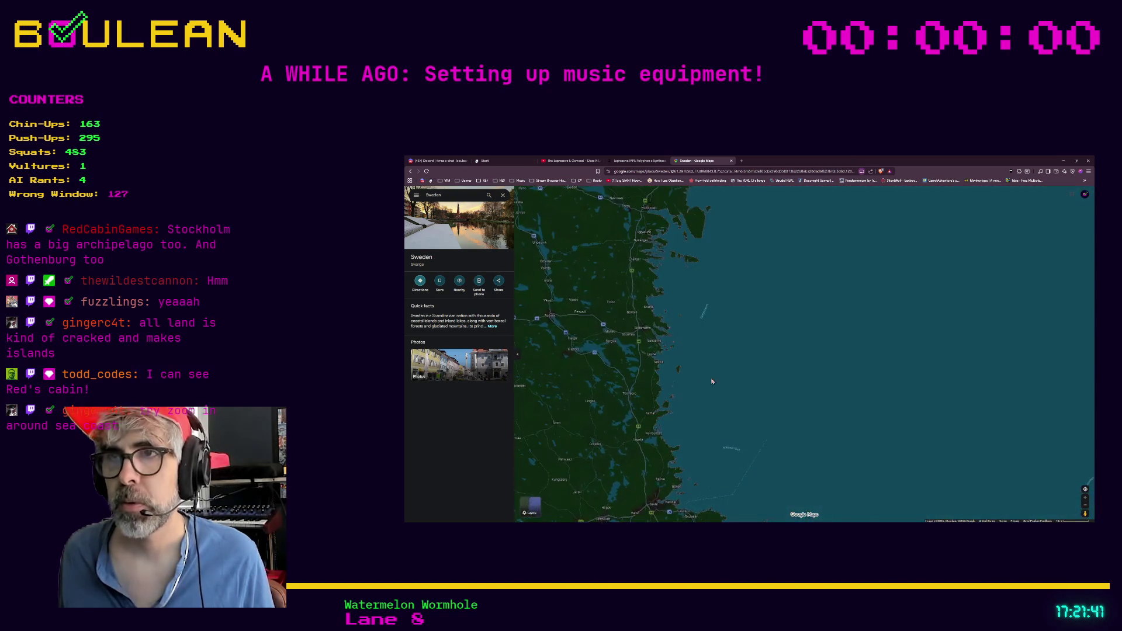
scroll(723, 377, up, 4)
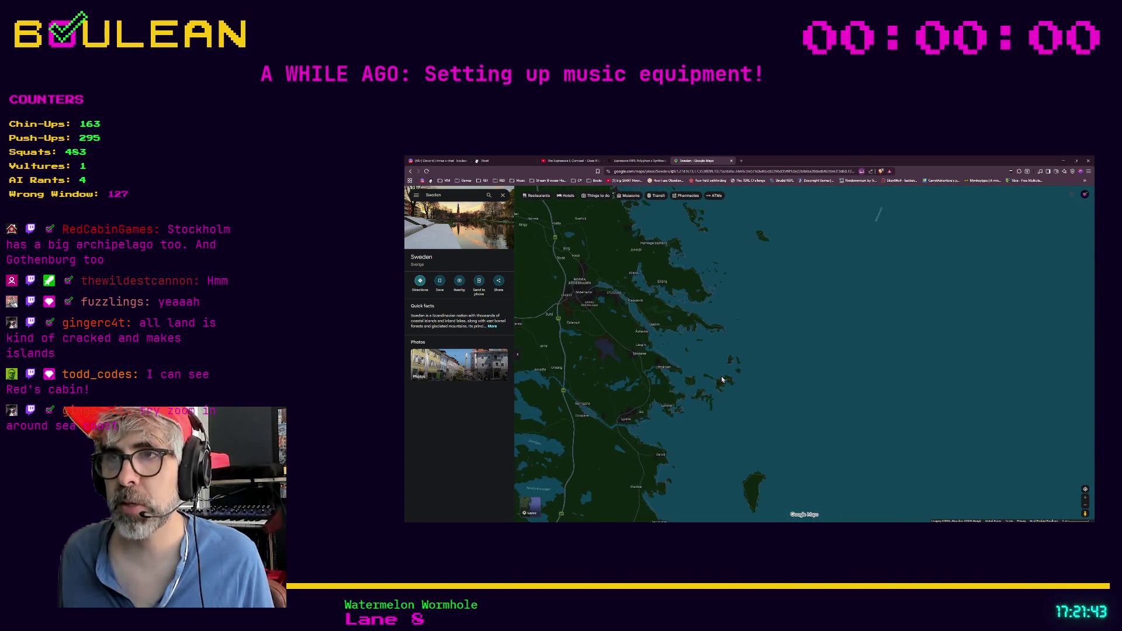
drag(718, 382, 680, 386)
scroll(688, 381, up, 1)
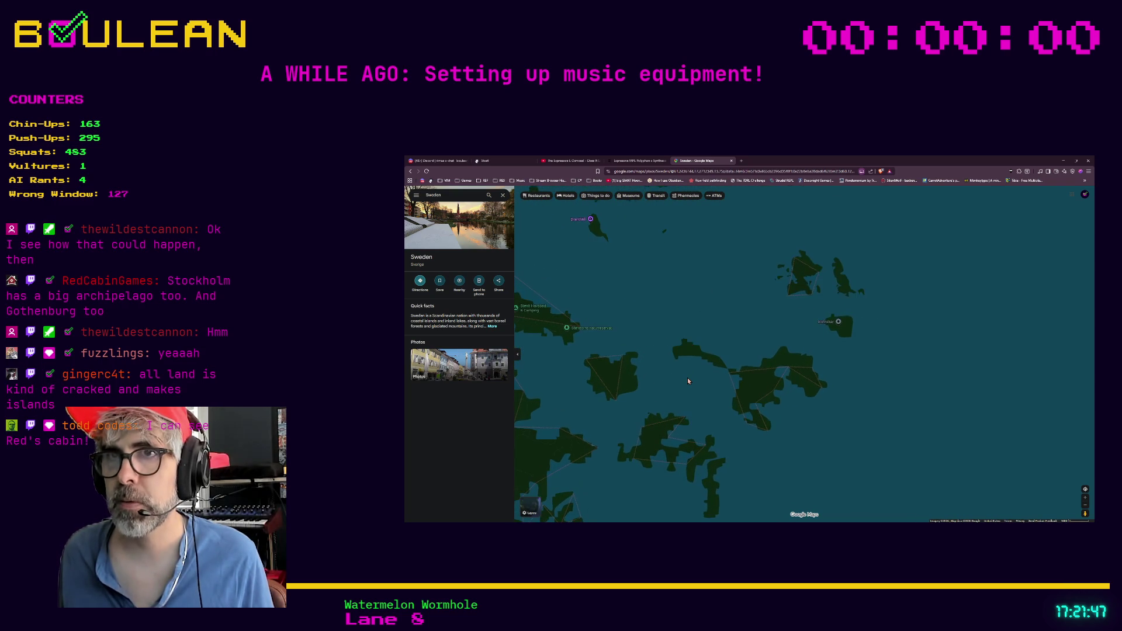
drag(771, 316, 724, 388)
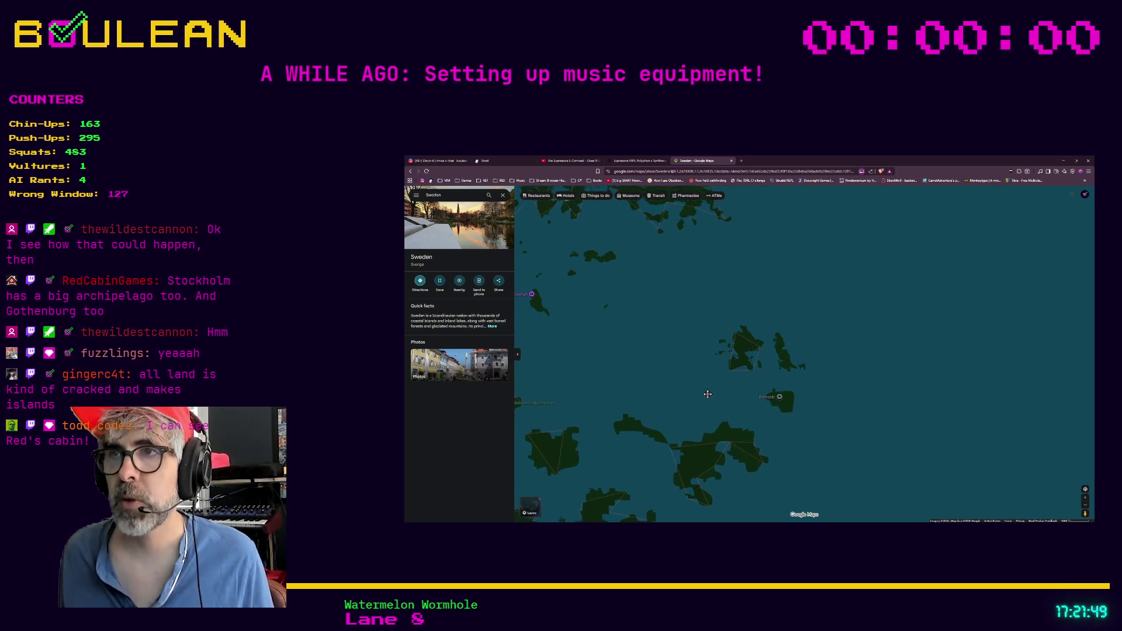
scroll(728, 379, up, 4)
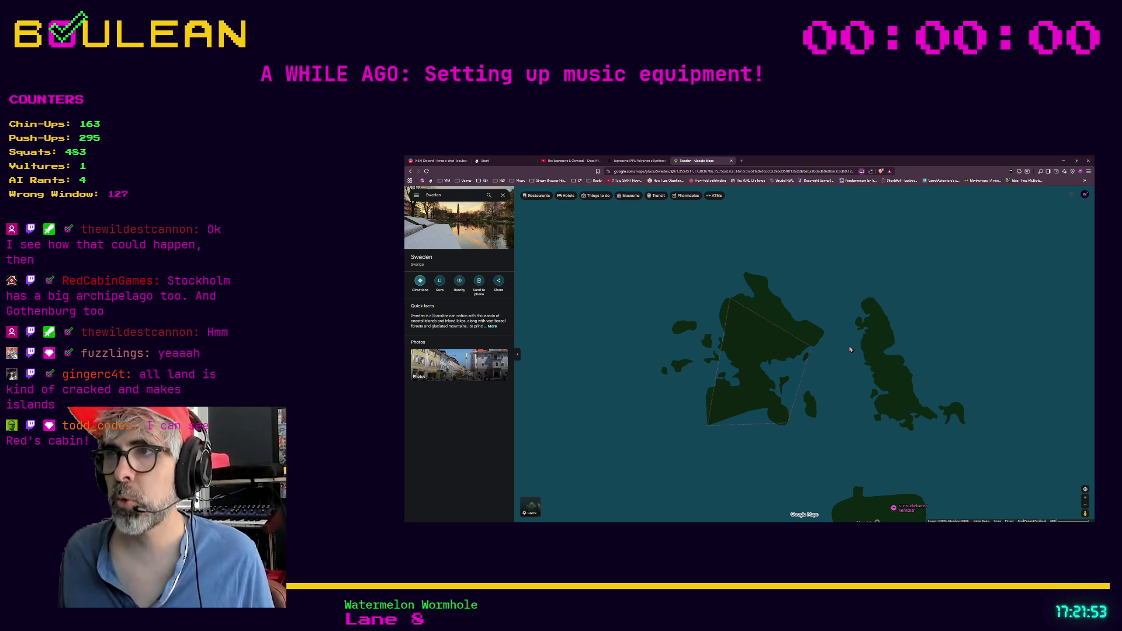
- Zoom back out to the Scandinavia overview and recentre it on Sweden
scroll(651, 283, down, 5)
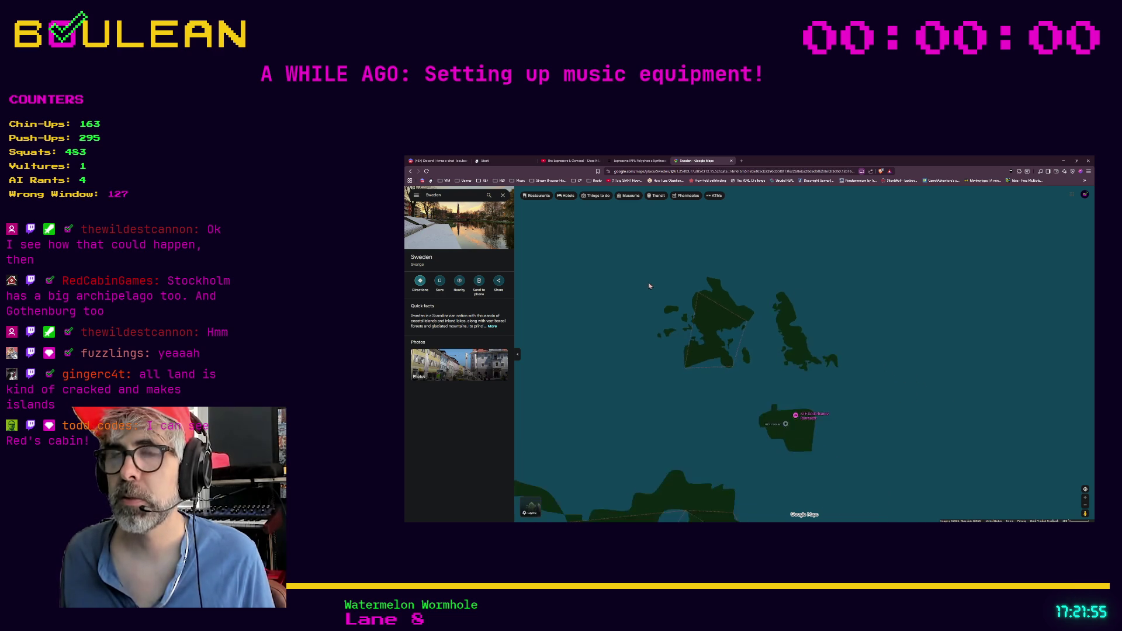
scroll(616, 264, down, 2)
scroll(665, 343, up, 5)
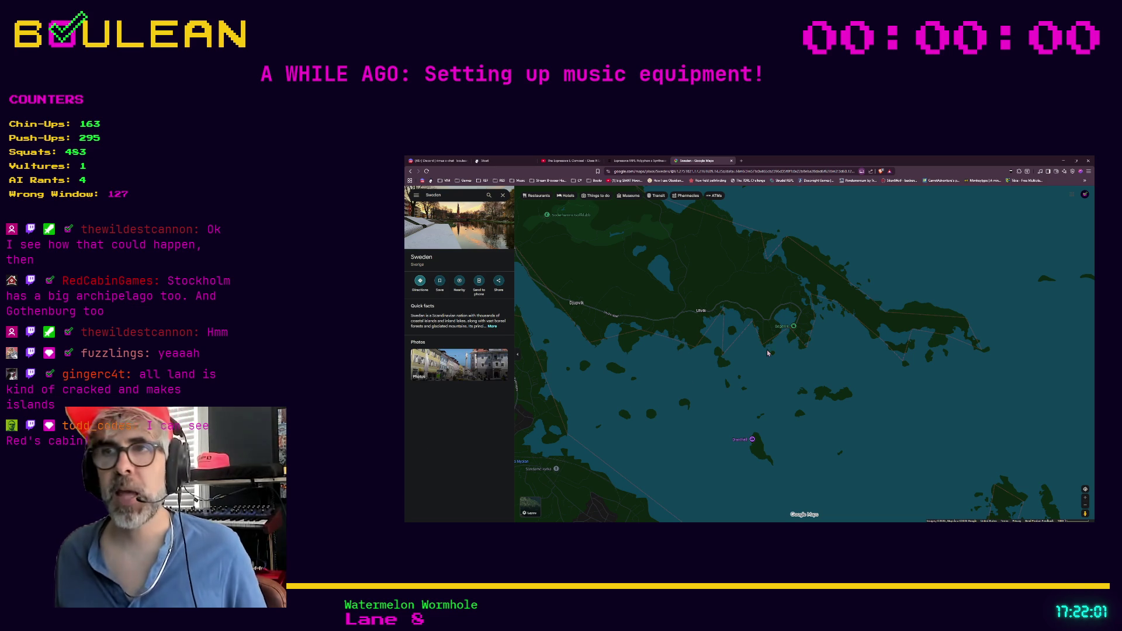
scroll(687, 358, down, 1)
scroll(687, 358, down, 1)
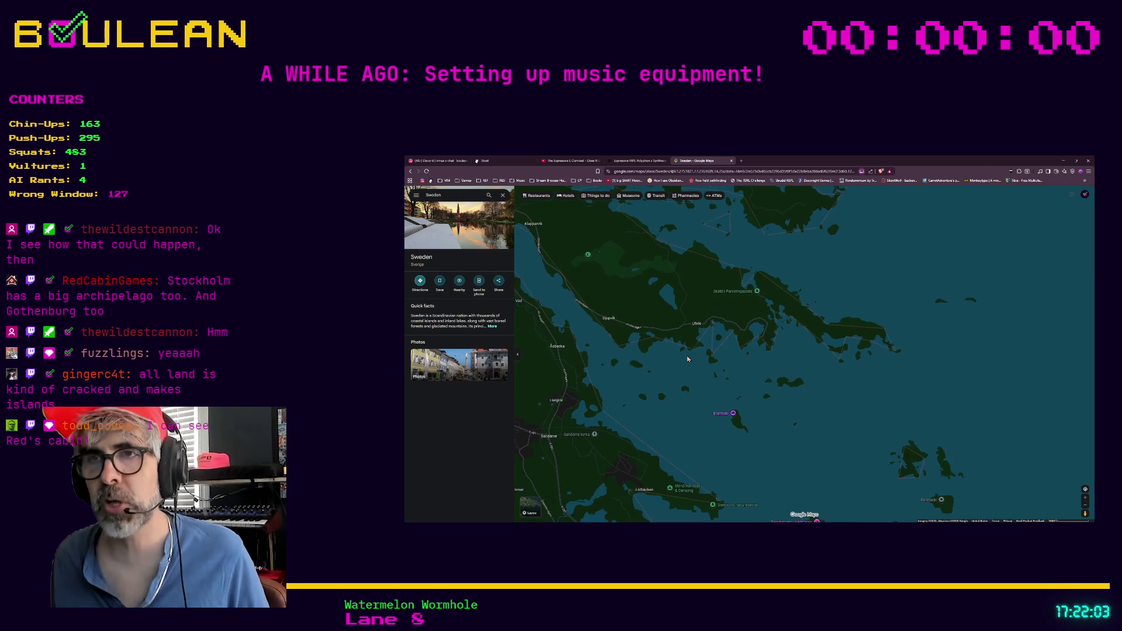
scroll(648, 381, down, 5)
mouse_move(748, 456)
mouse_down()
mouse_move(729, 369)
mouse_move(739, 415)
mouse_up()
- Move the view south toward Finland and the Baltics, then zoom into the Stockholm area
drag(793, 283, 748, 407)
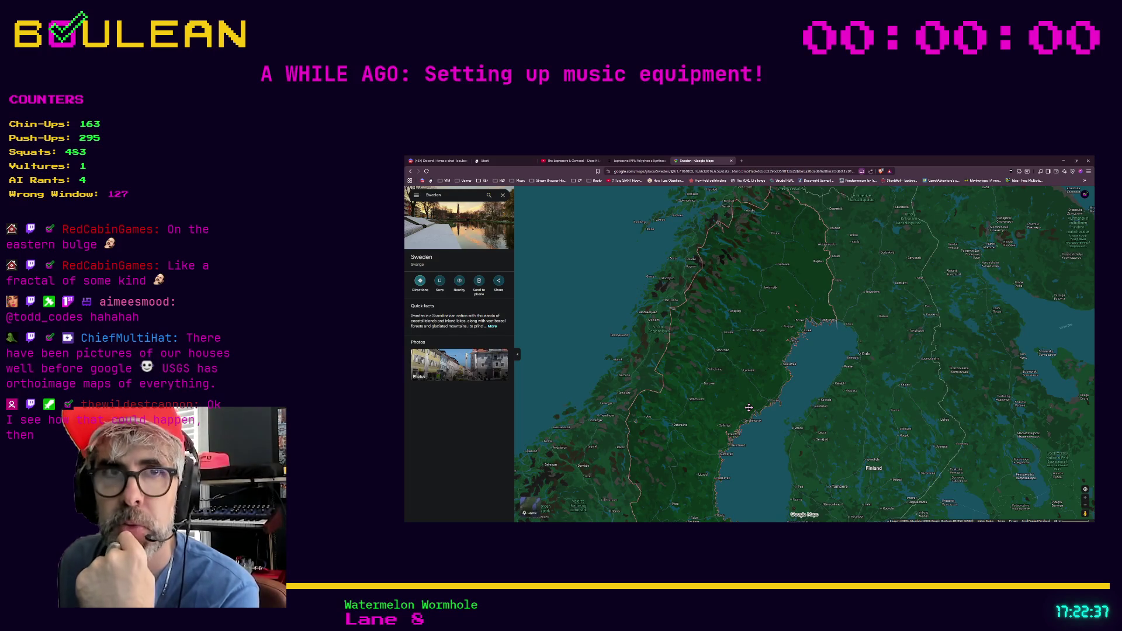
key(Down)
key(Down)
key(Down)
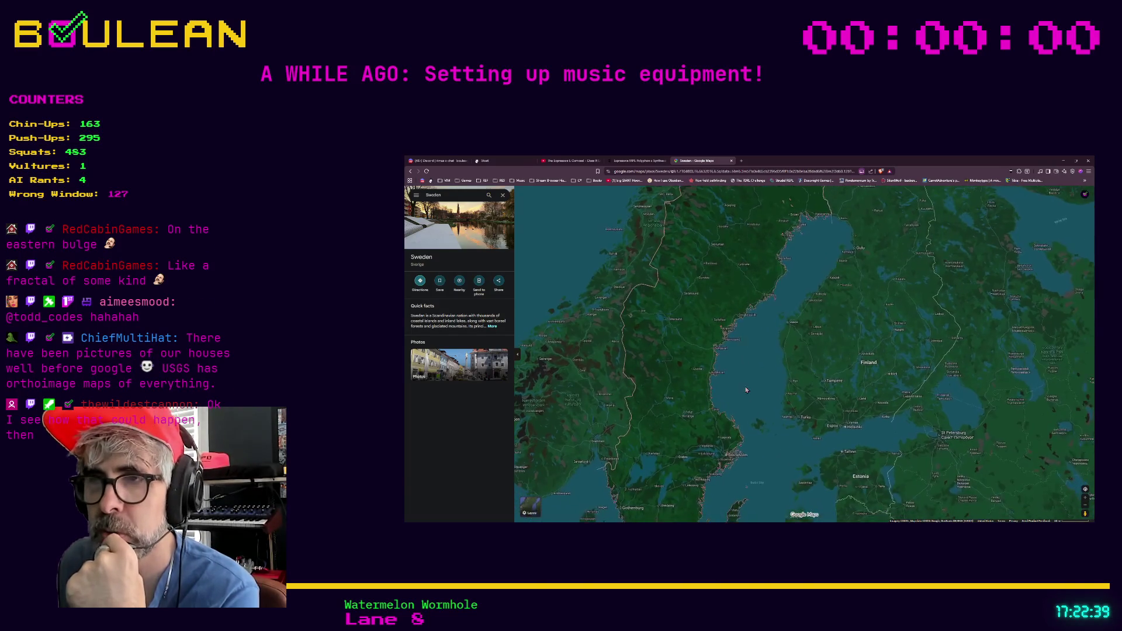
key(Down)
key(Down)
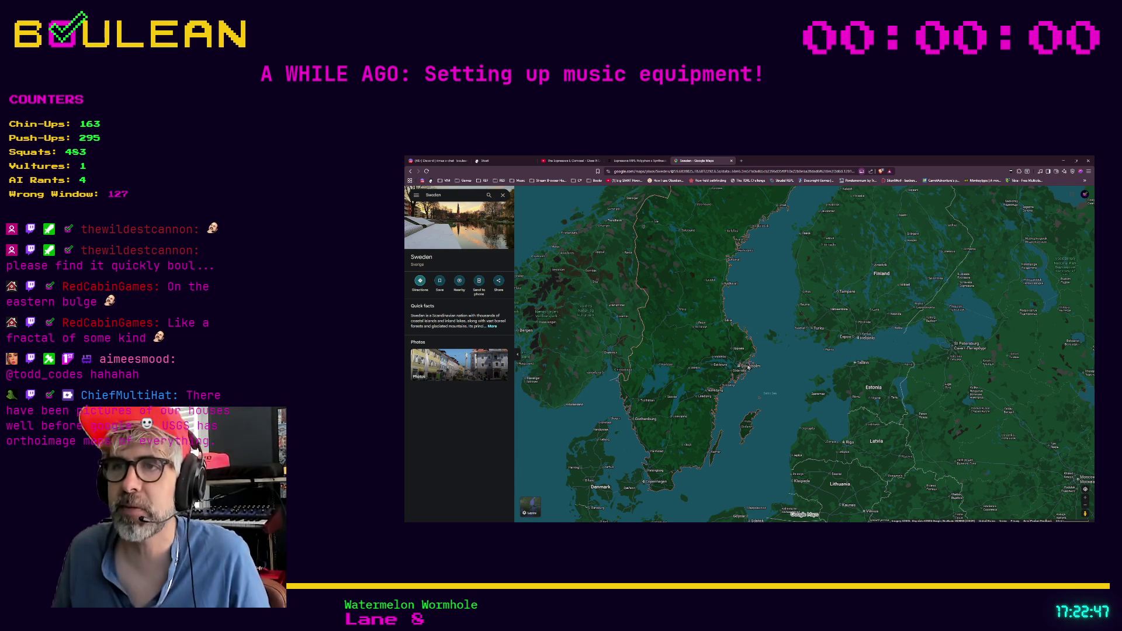
scroll(735, 378, up, 5)
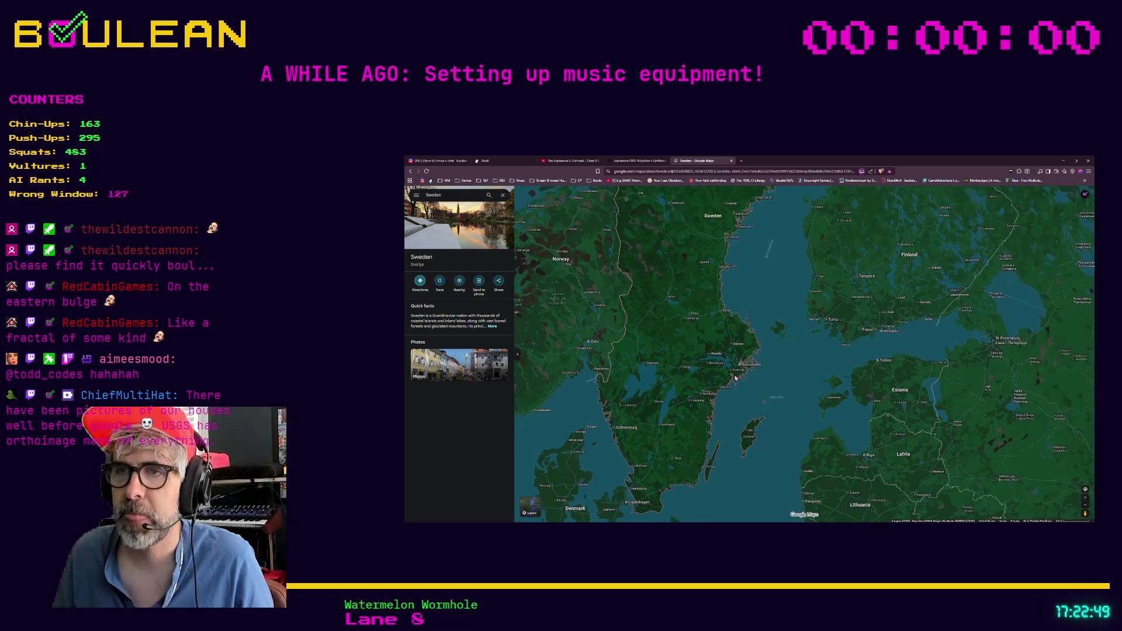
scroll(725, 336, up, 3)
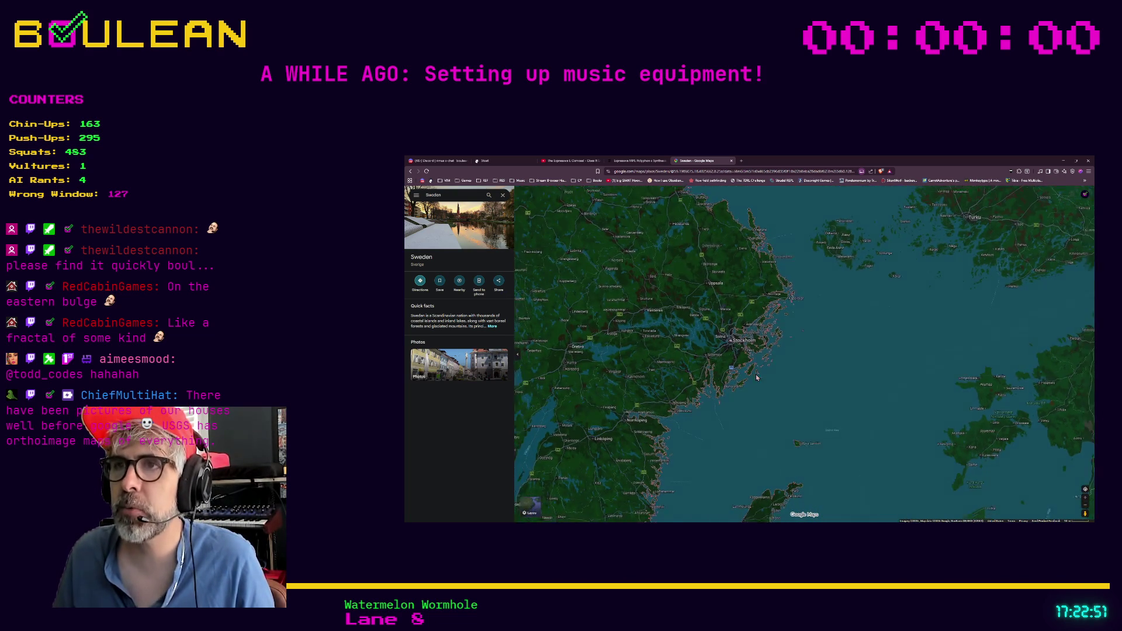
scroll(783, 377, up, 5)
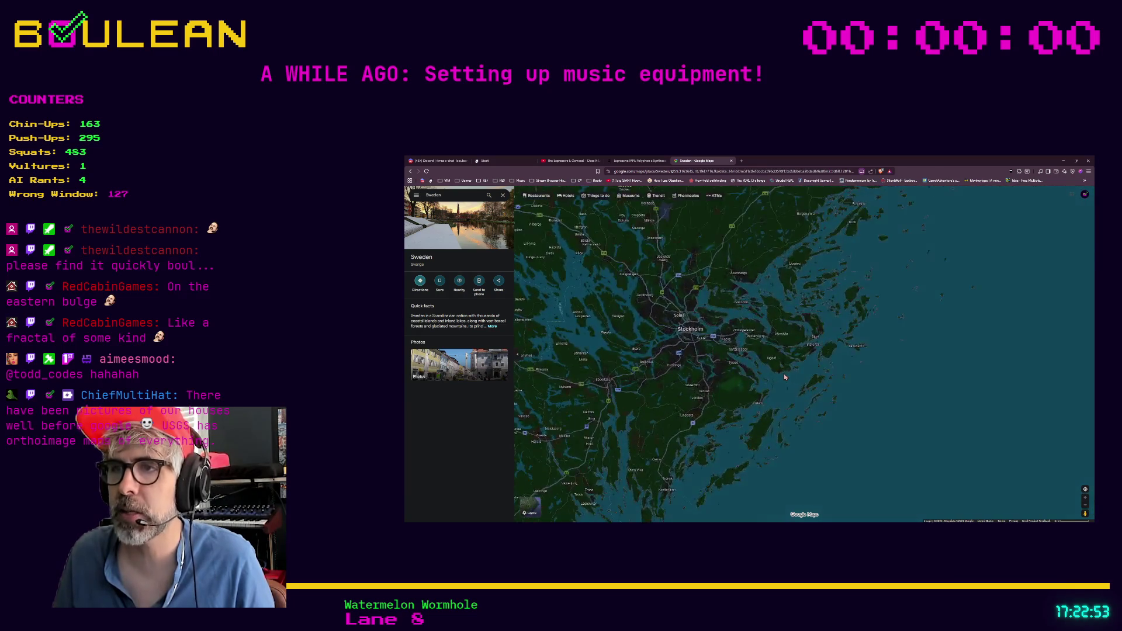
scroll(786, 379, up, 4)
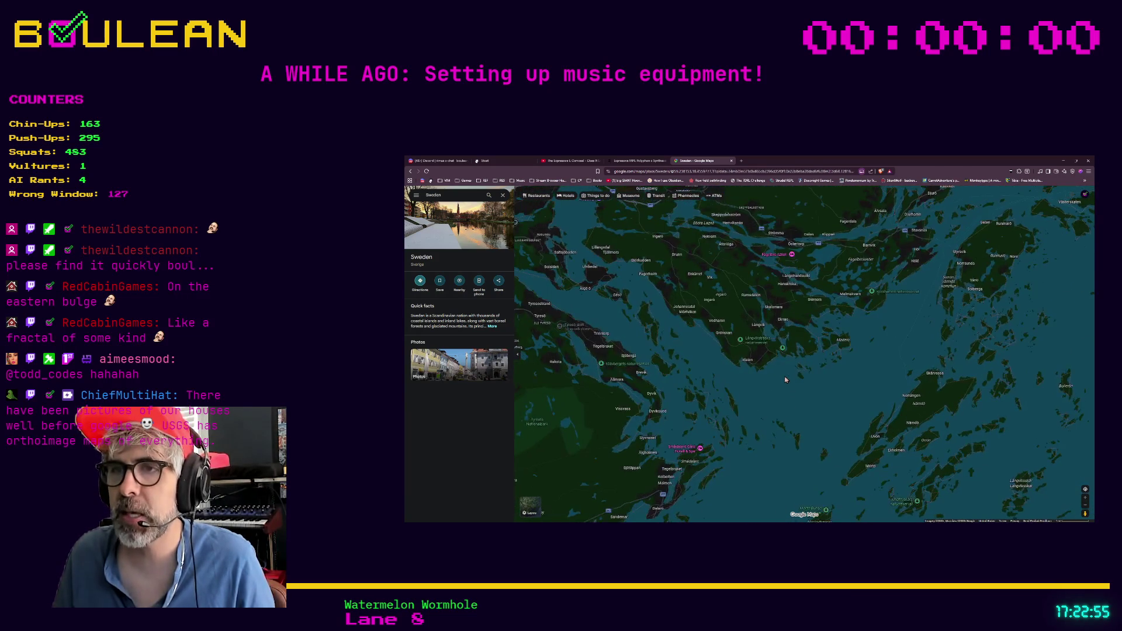
scroll(801, 390, up, 4)
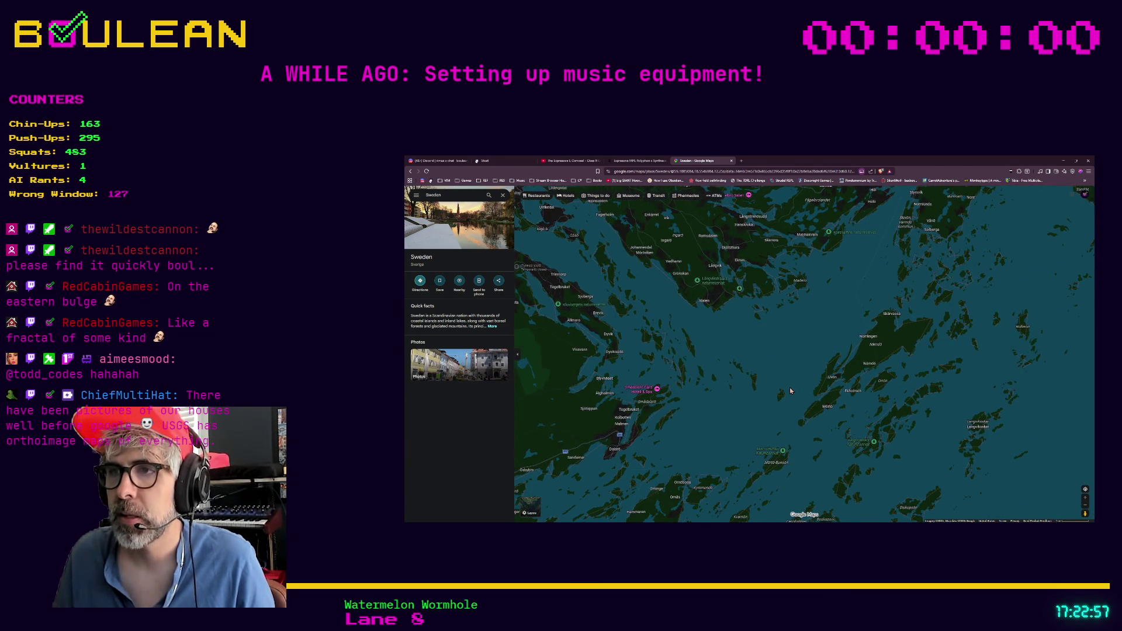
scroll(789, 388, up, 2)
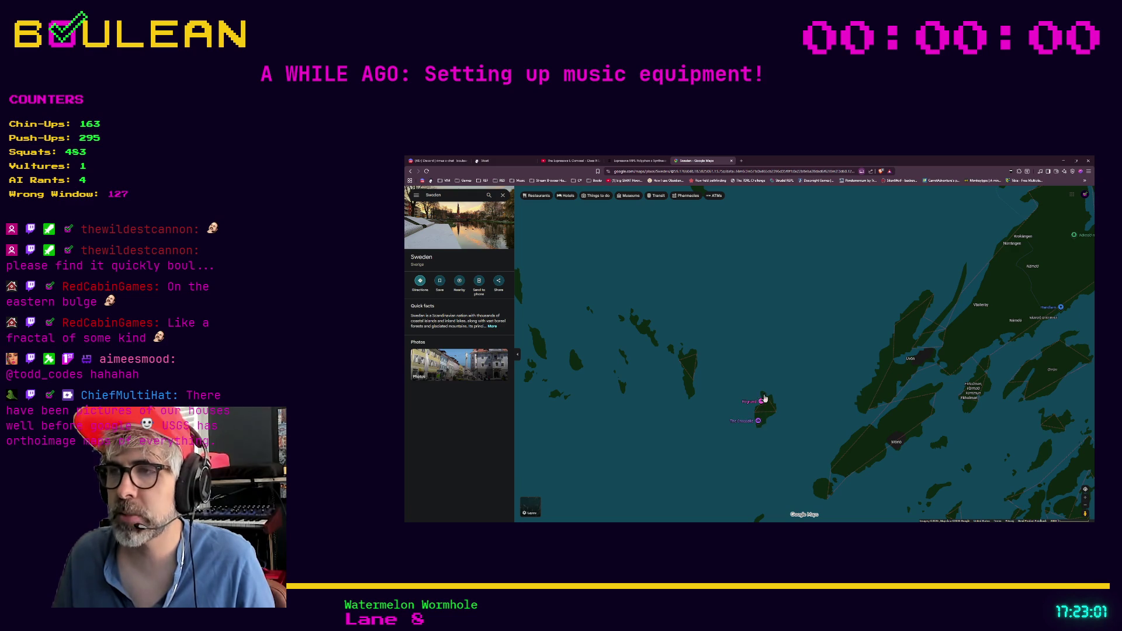
- Close in on the Stockholm archipelago islands around Husarö and Finnhamn
scroll(638, 420, down, 3)
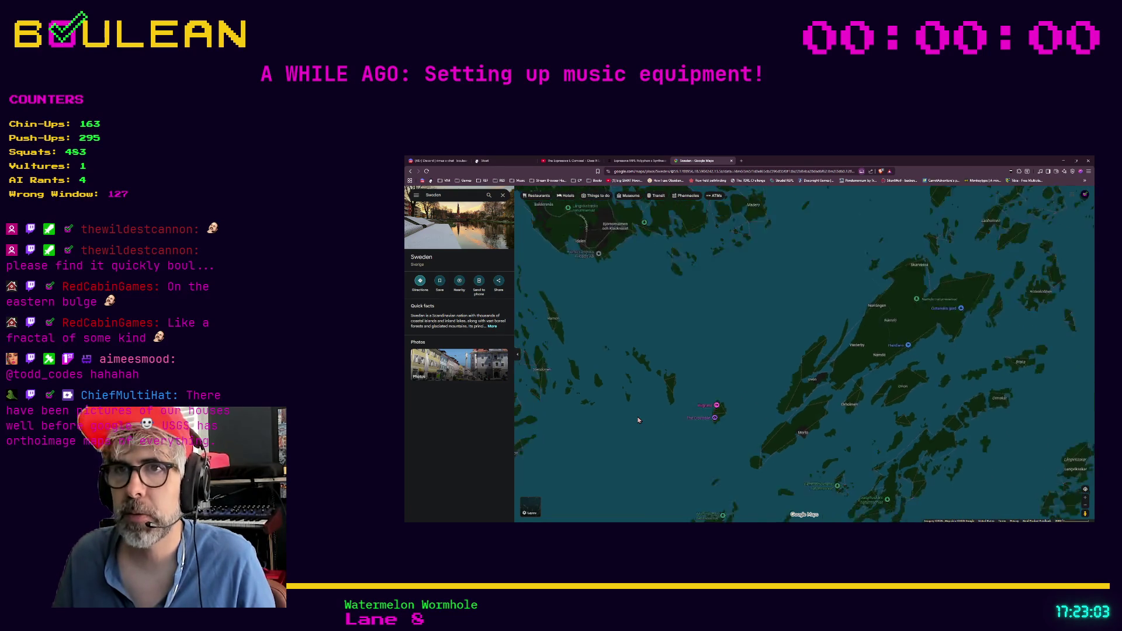
drag(726, 353, 798, 422)
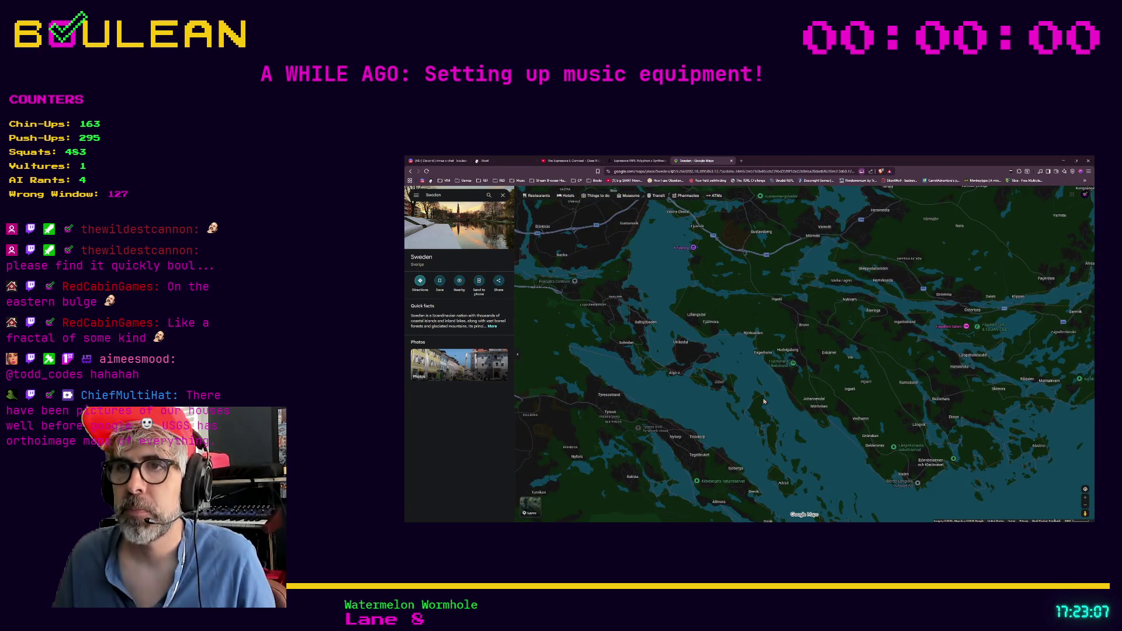
scroll(763, 400, down, 2)
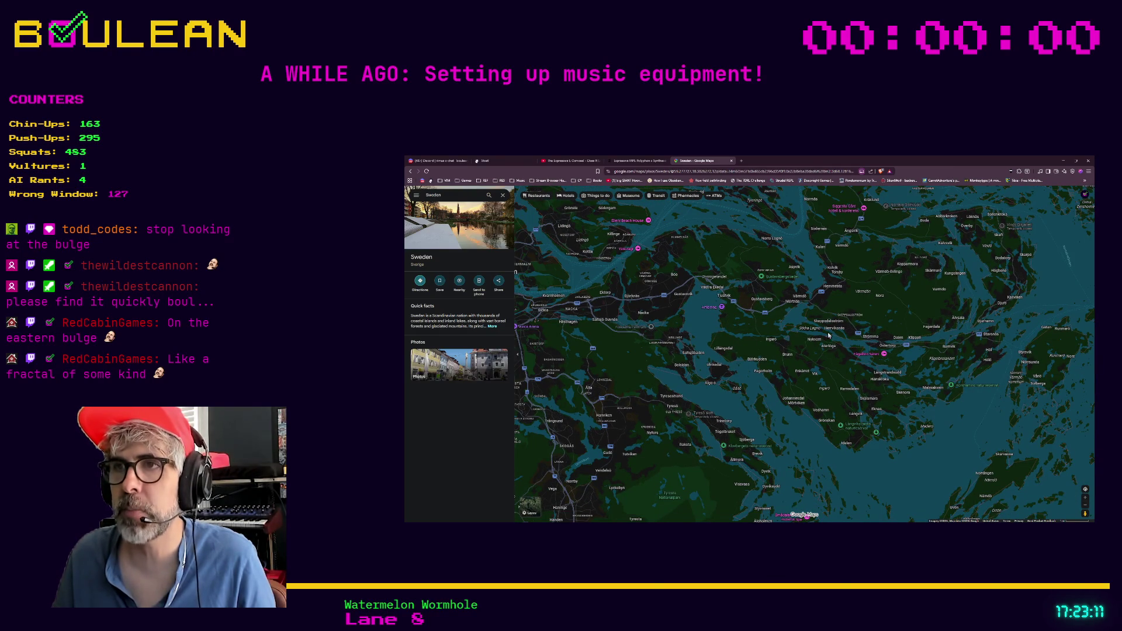
scroll(795, 306, down, 3)
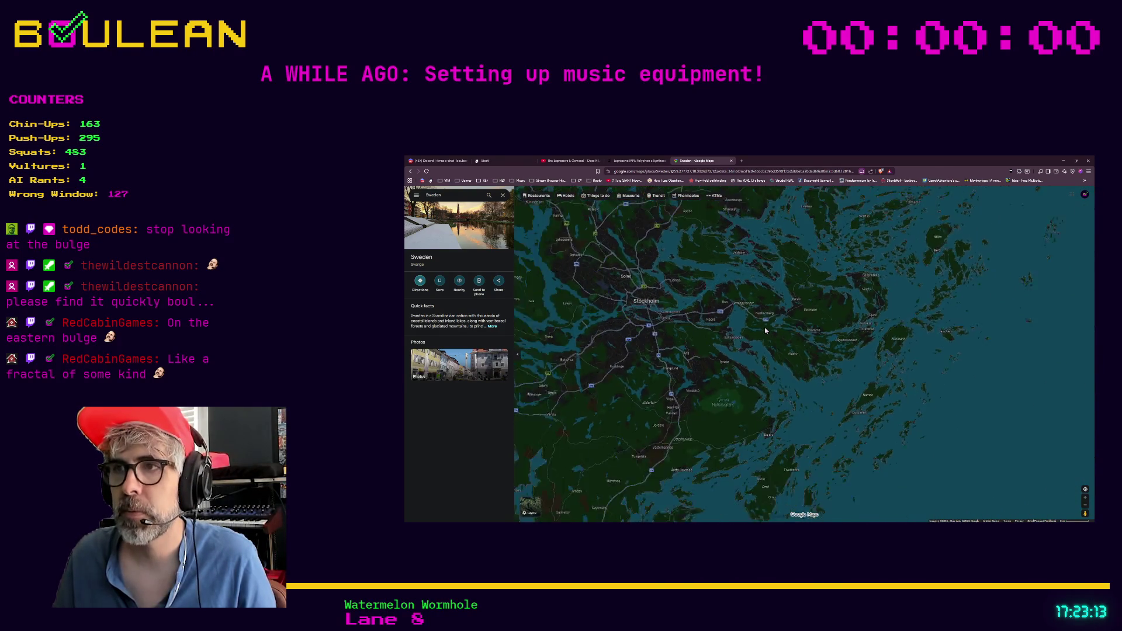
drag(831, 313, 737, 407)
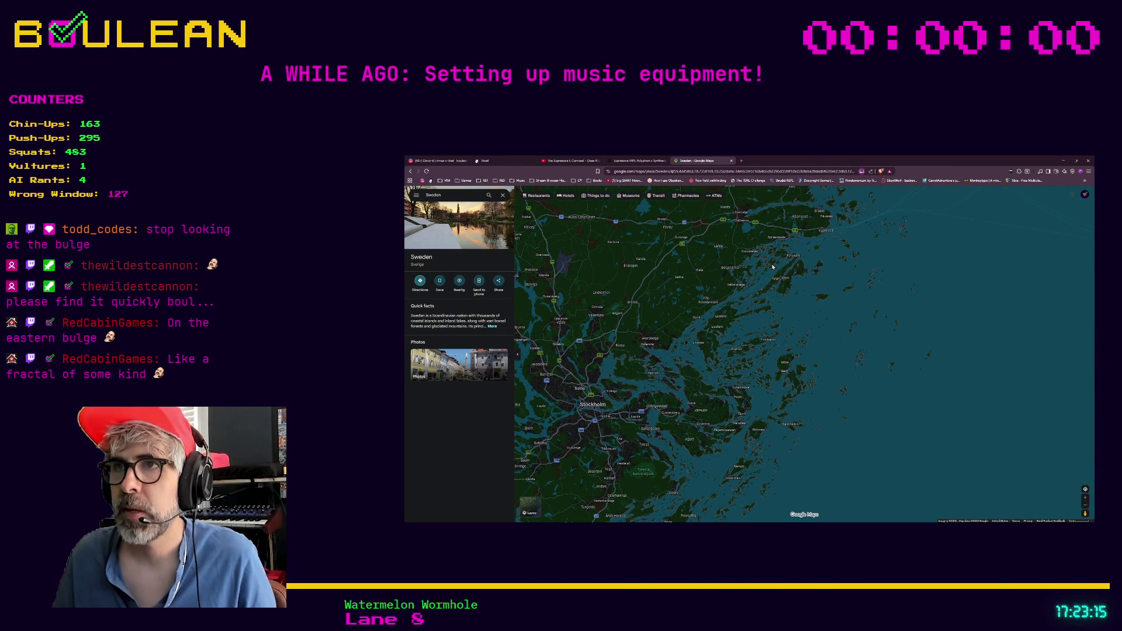
scroll(810, 335, up, 5)
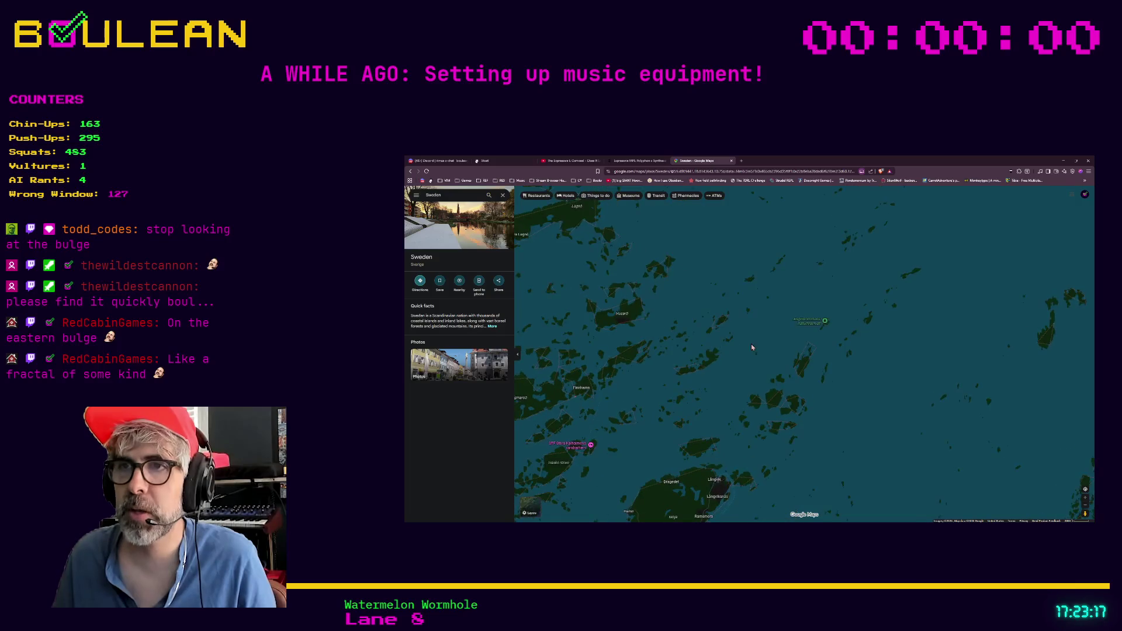
scroll(847, 366, up, 1)
scroll(760, 380, down, 2)
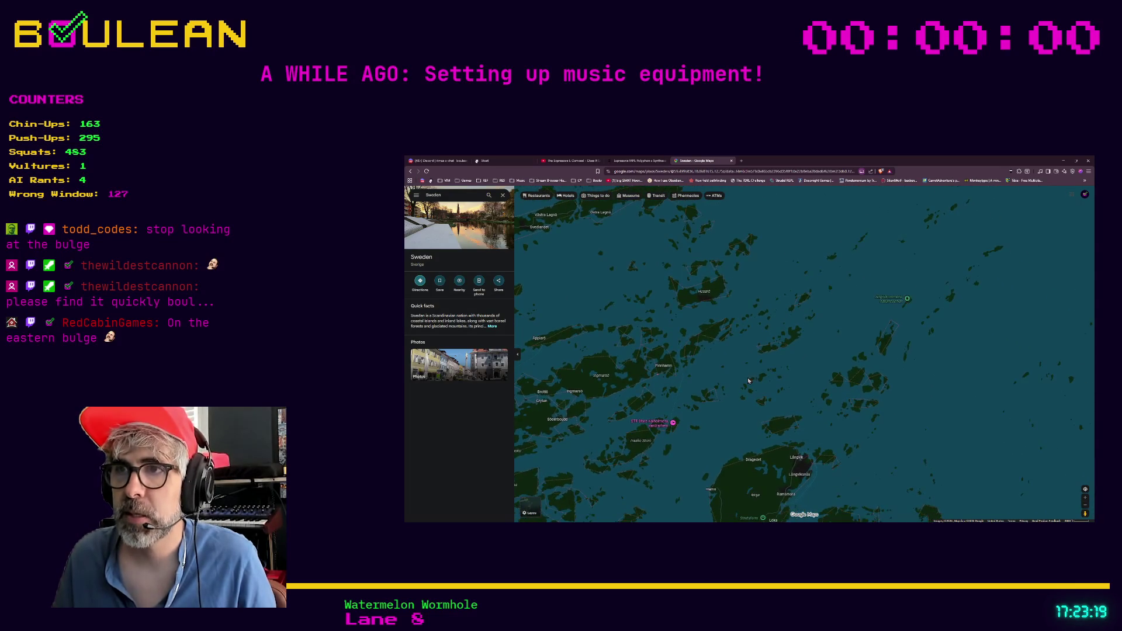
scroll(770, 391, up, 2)
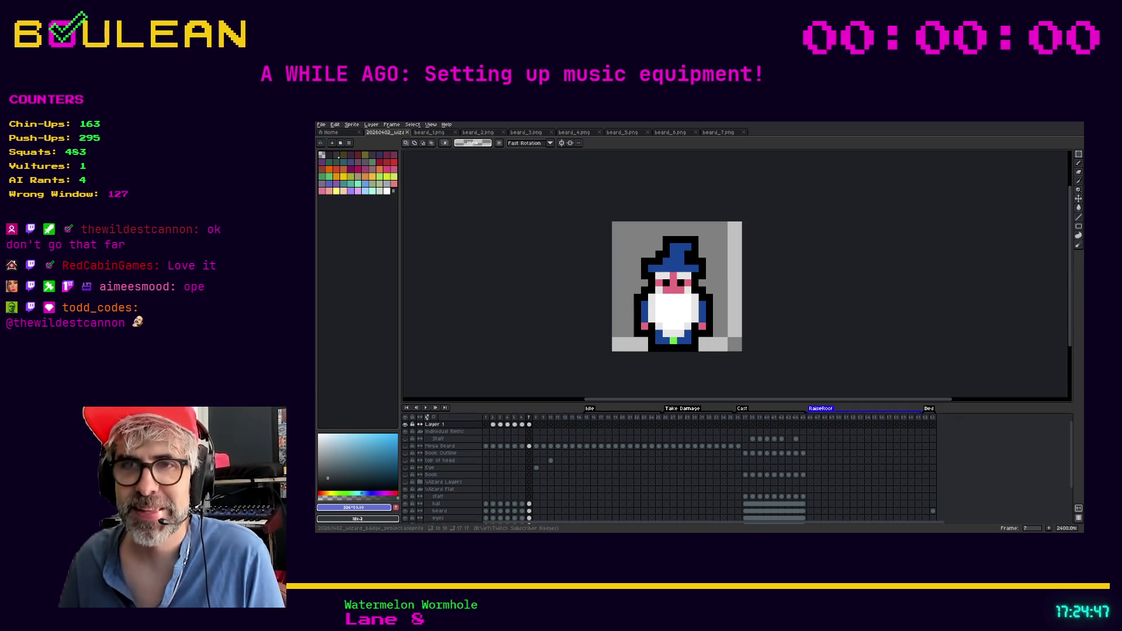
- Select the empty frame 8 in the Aseprite timeline
click(537, 418)
click(543, 418)
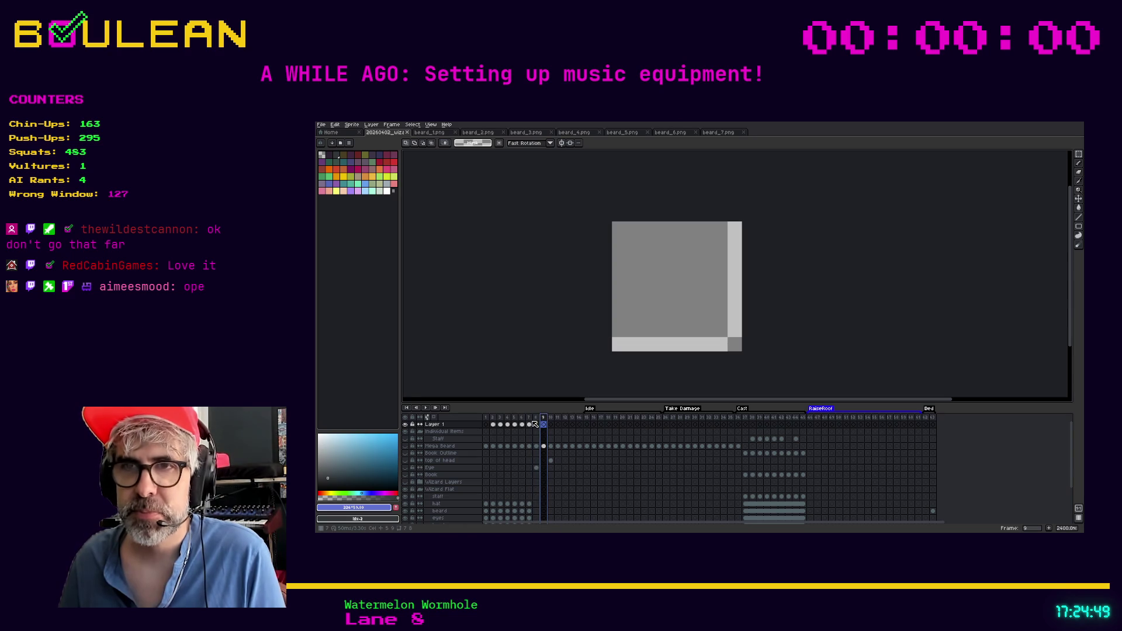
click(492, 418)
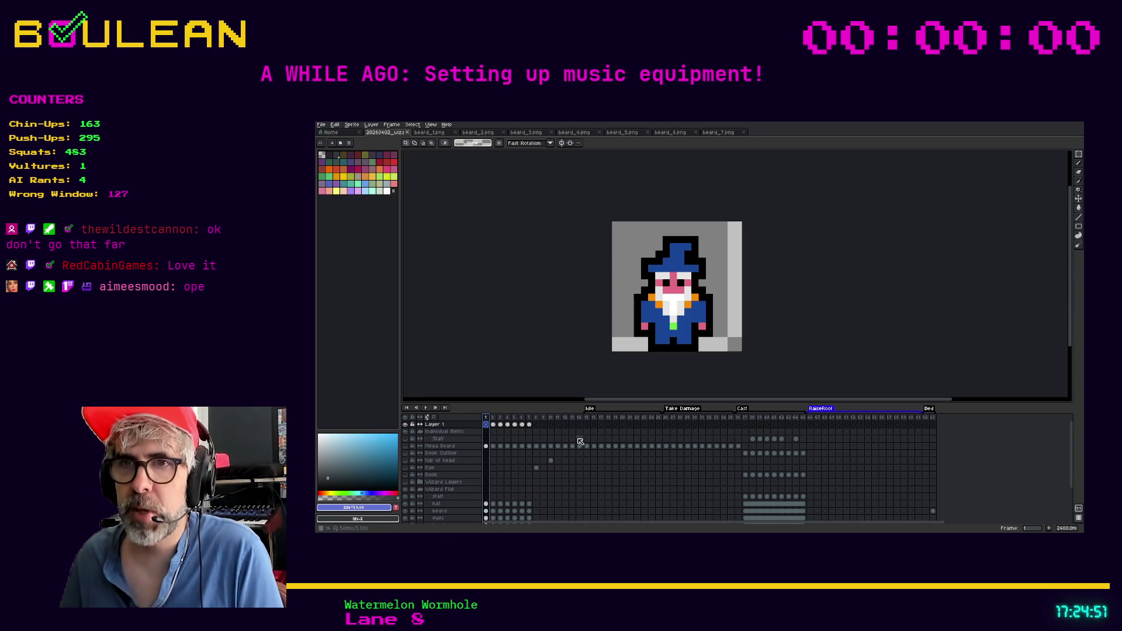
key(Right)
key(Right)
key(Right)
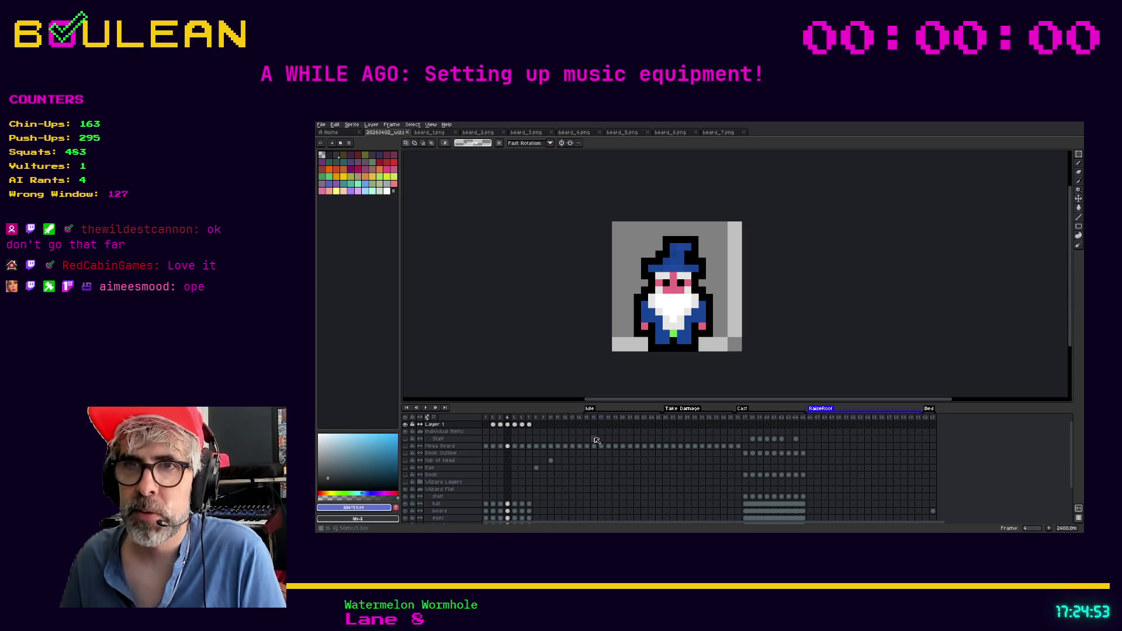
key(Left)
key(Left)
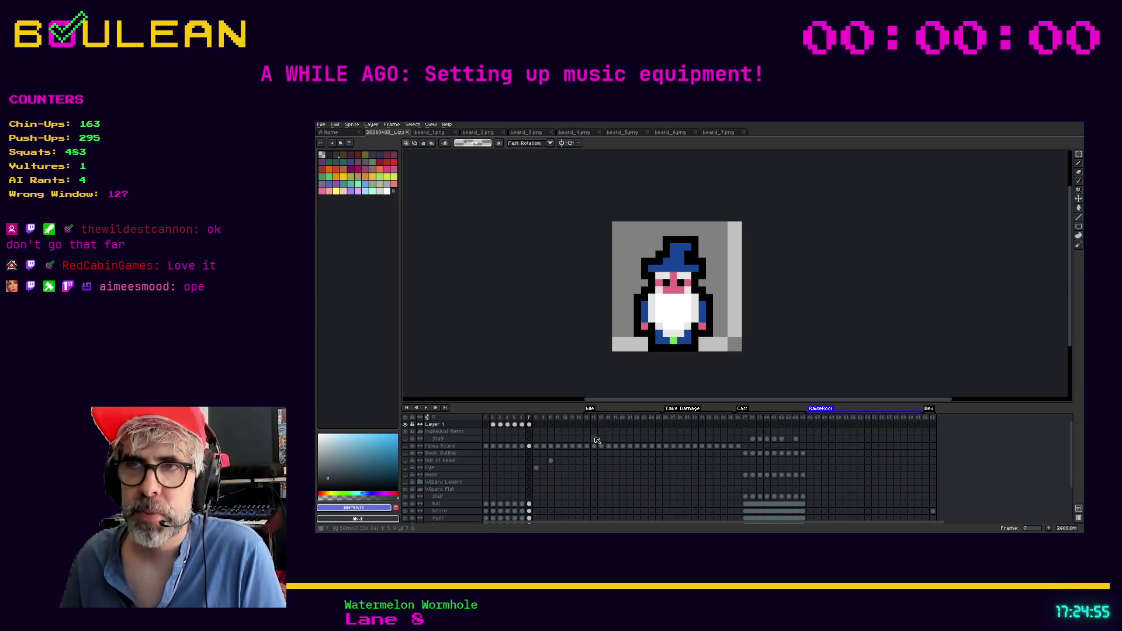
key(Left)
key(Left)
key(Right)
key(Right)
key(Right)
key(Right)
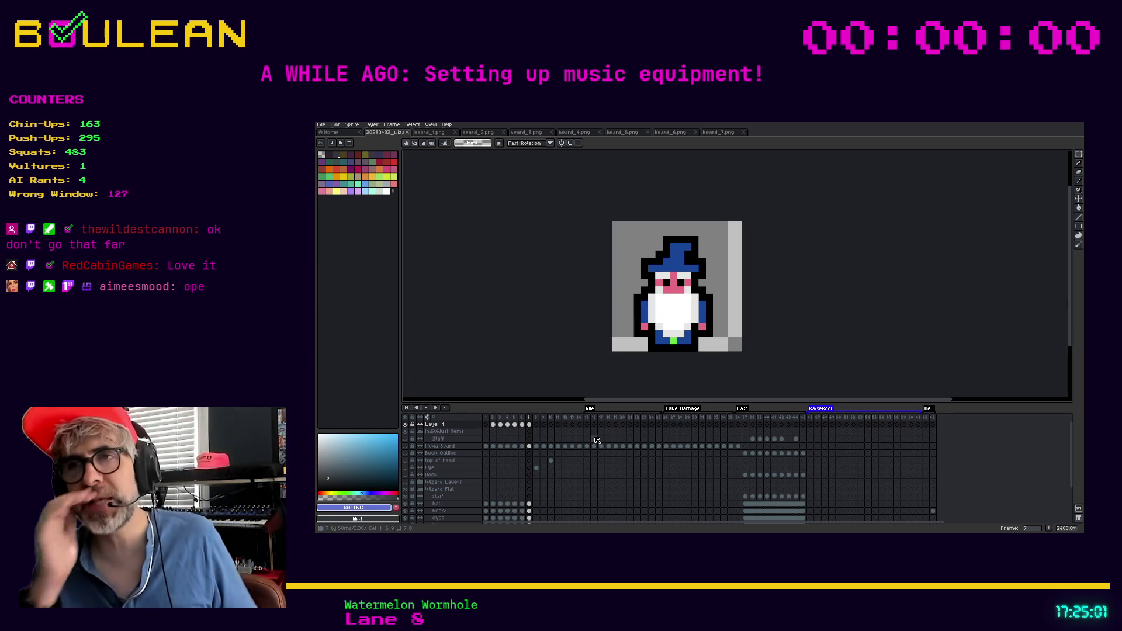
scroll(651, 282, down, 8)
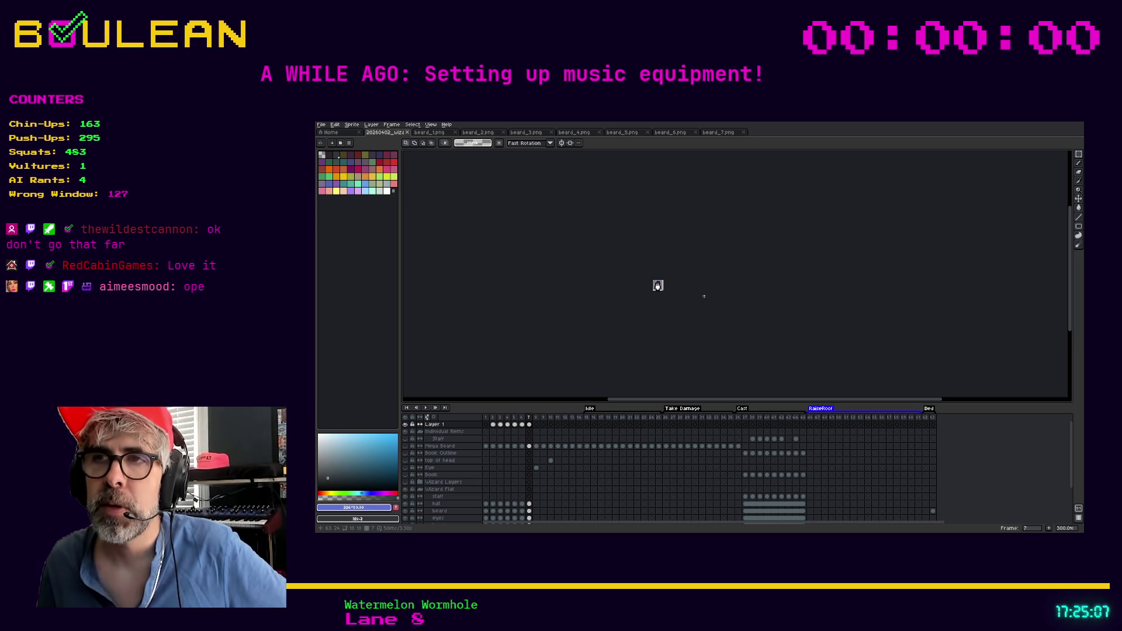
scroll(704, 296, down, 1)
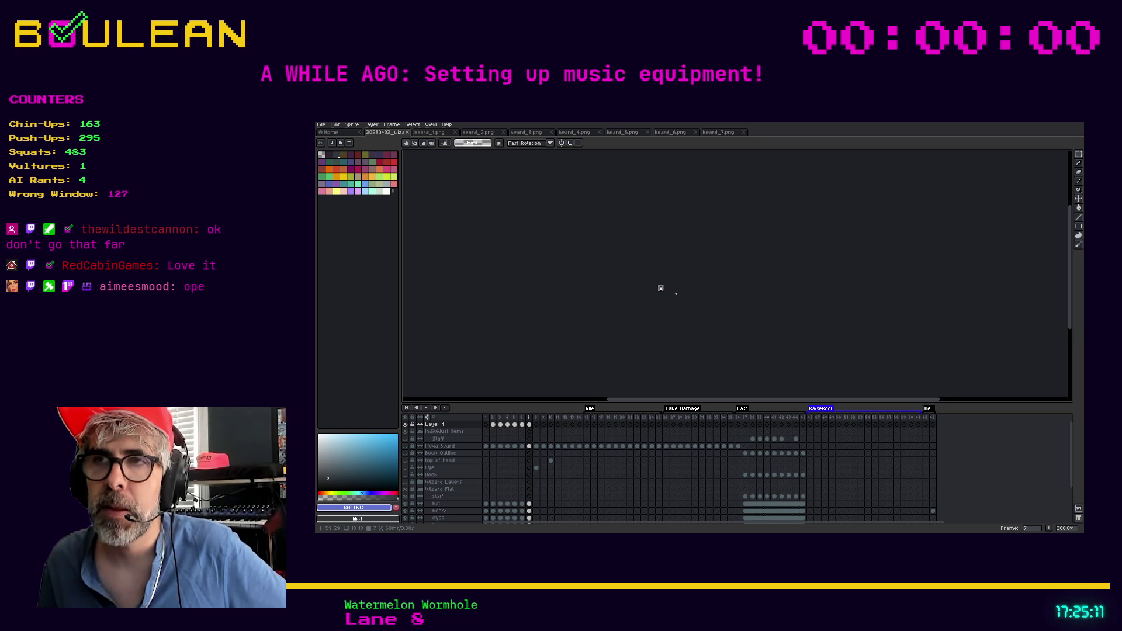
click(486, 417)
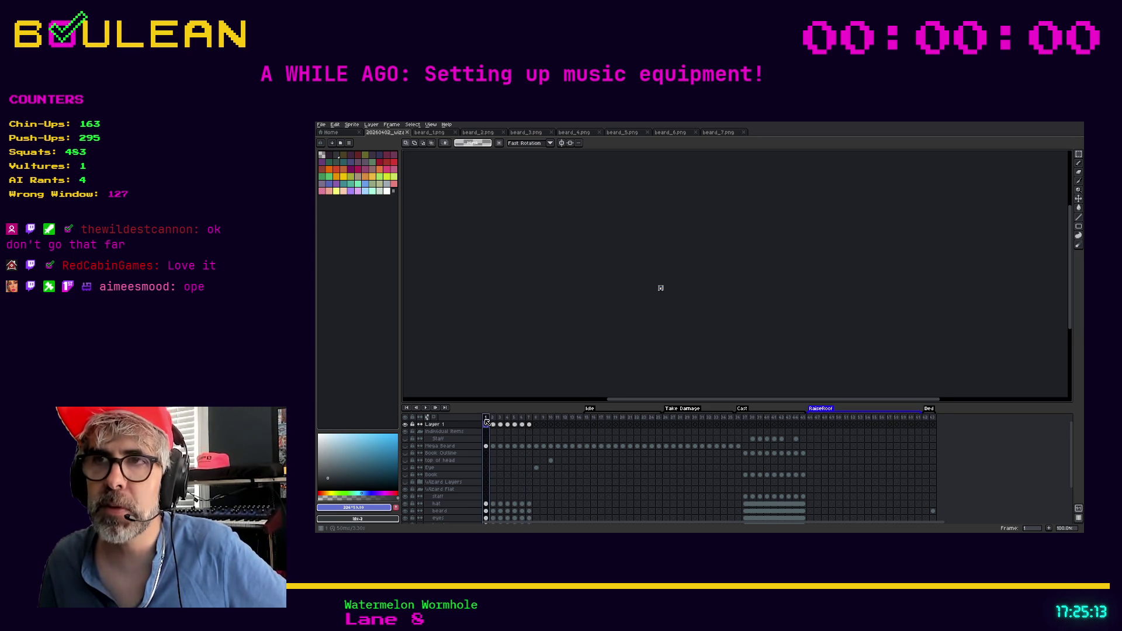
key(Right)
key(Right)
key(Right)
key(Right)
key(Right)
key(Right)
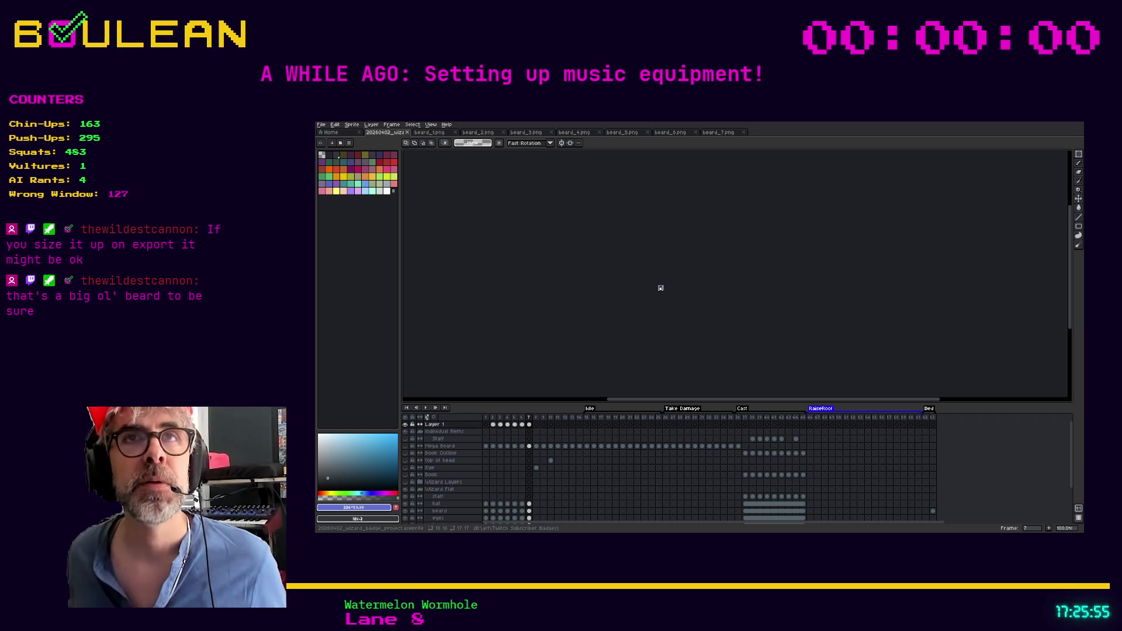
scroll(654, 300, up, 6)
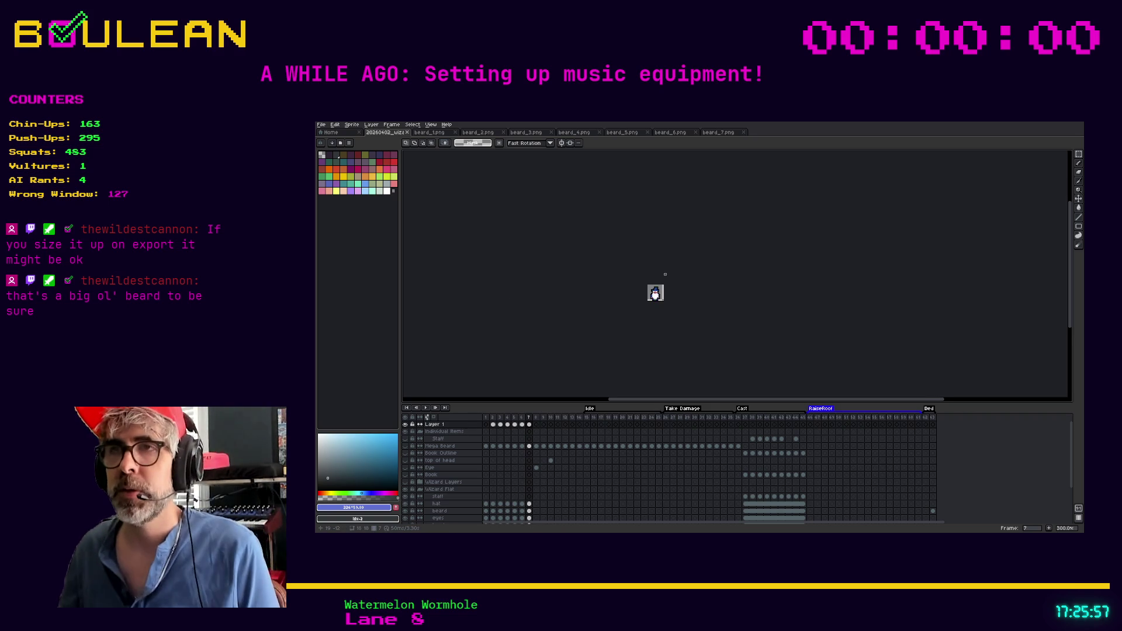
- Zoom the canvas to 2400% and review frames 1, 2, 3, 1, then frame 7's new beard
scroll(641, 297, up, 3)
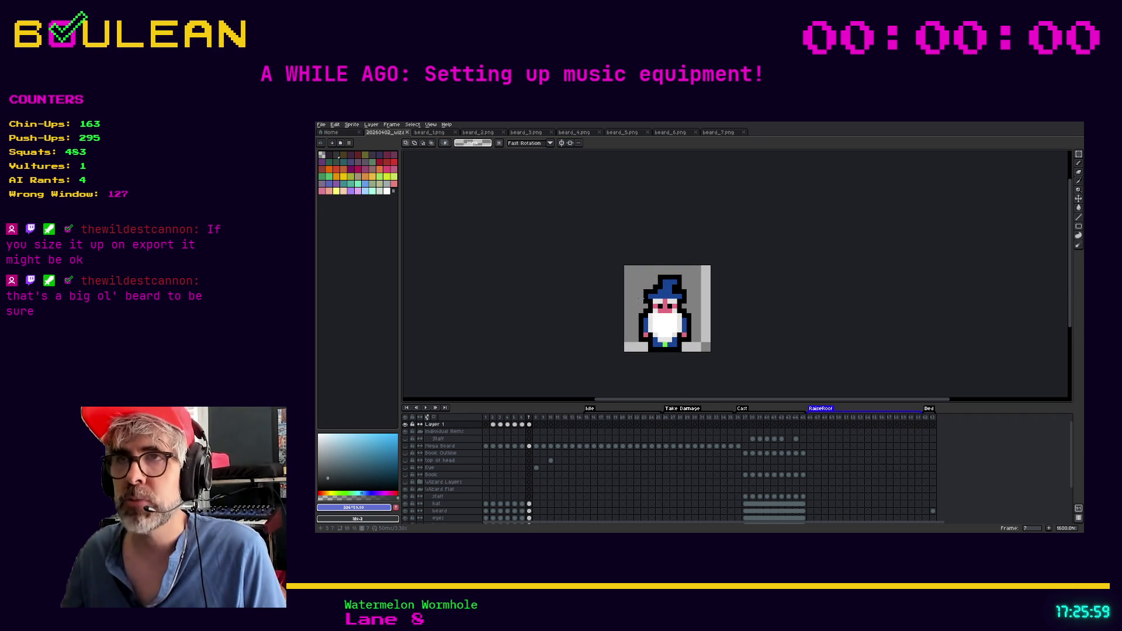
scroll(661, 303, up, 1)
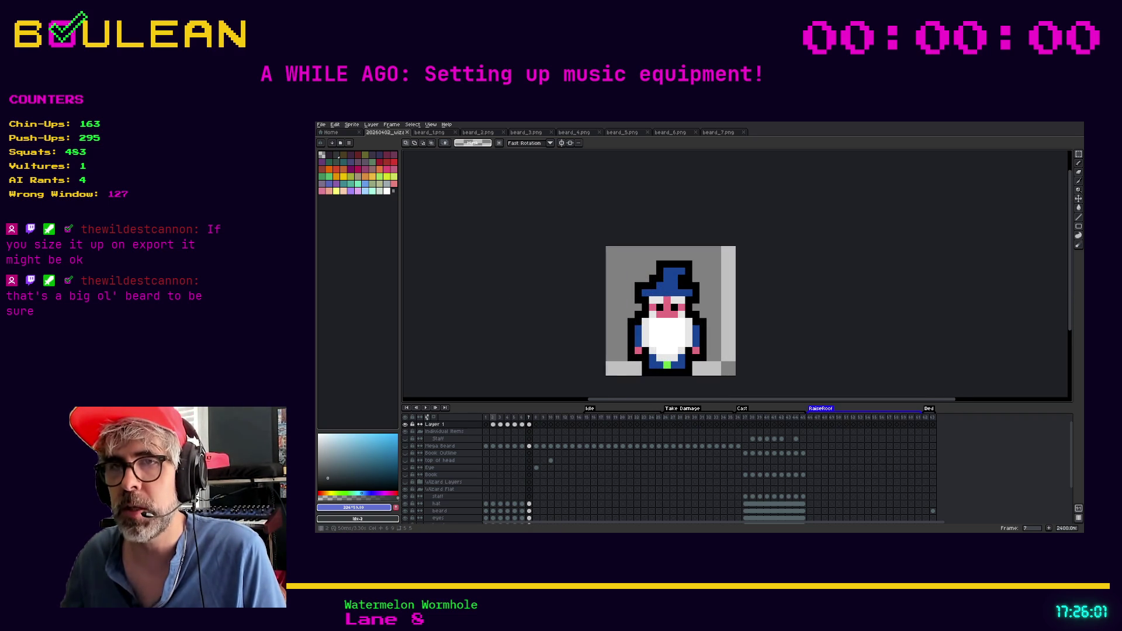
click(485, 424)
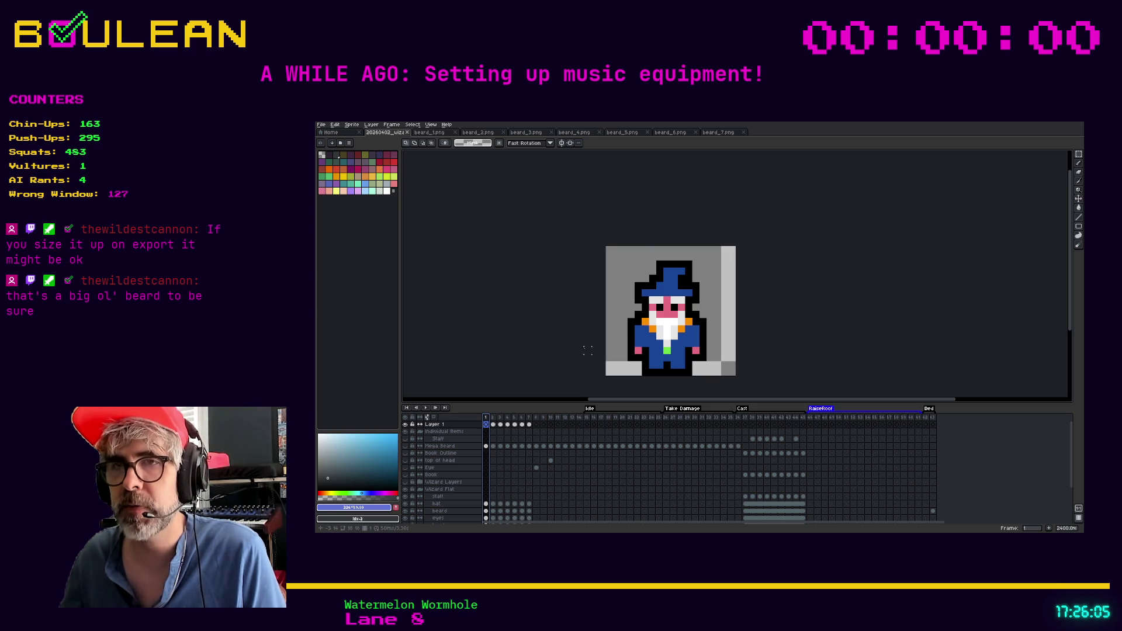
click(494, 423)
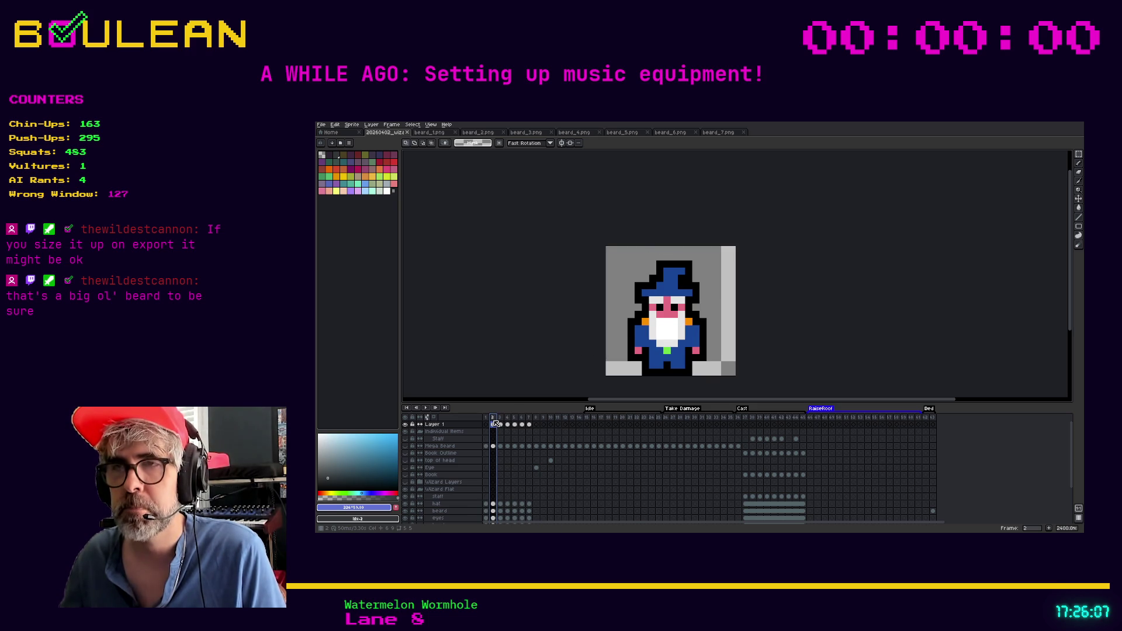
click(501, 424)
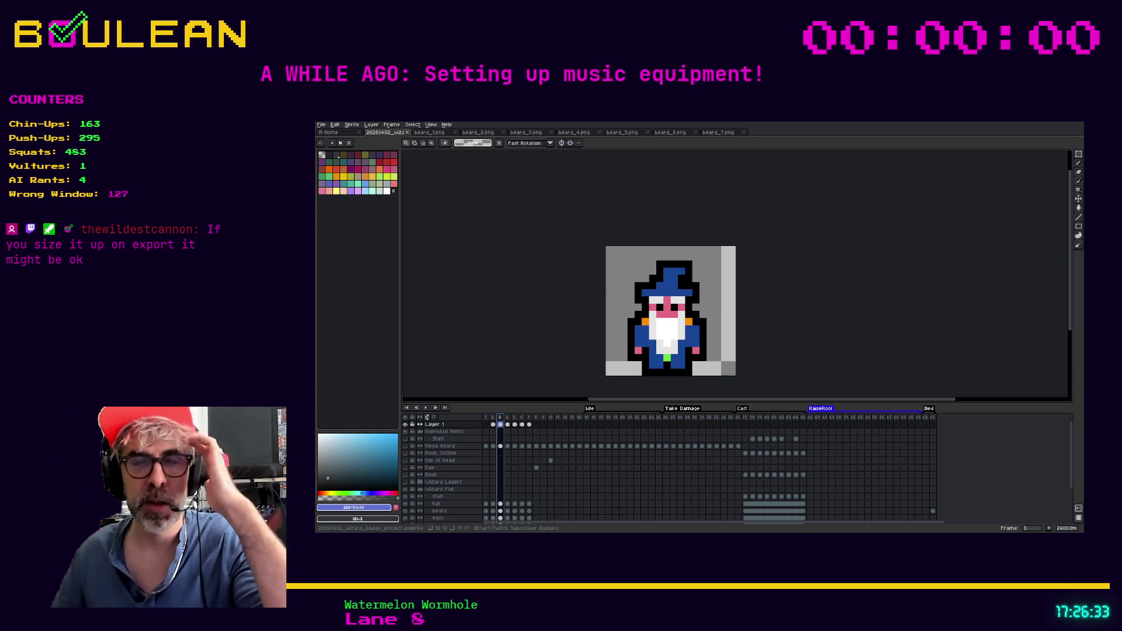
click(487, 419)
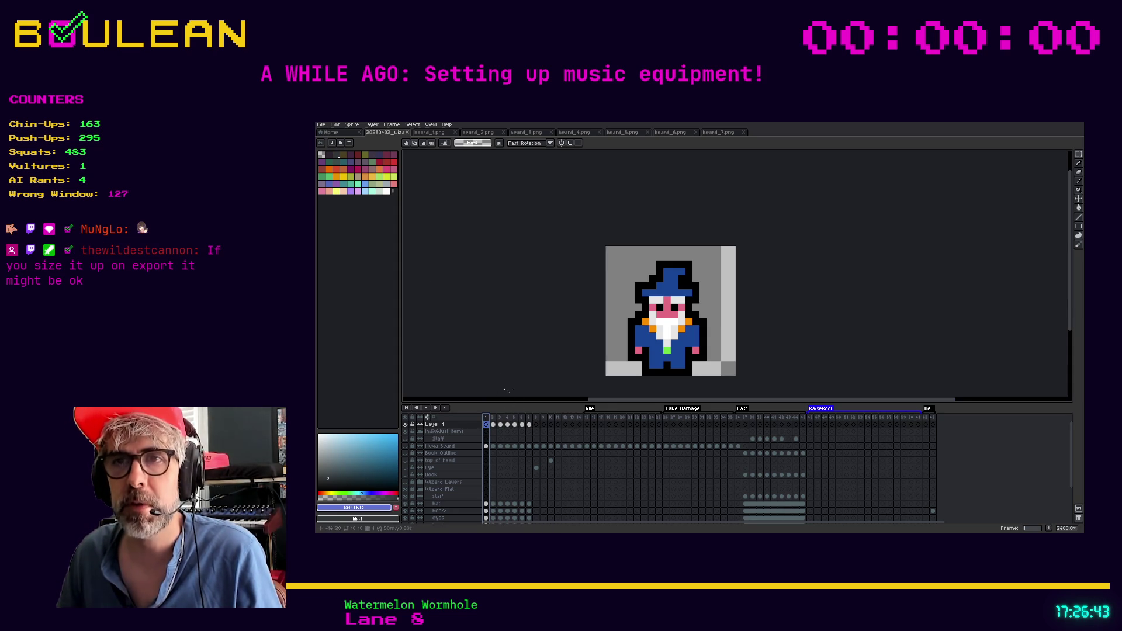
click(529, 417)
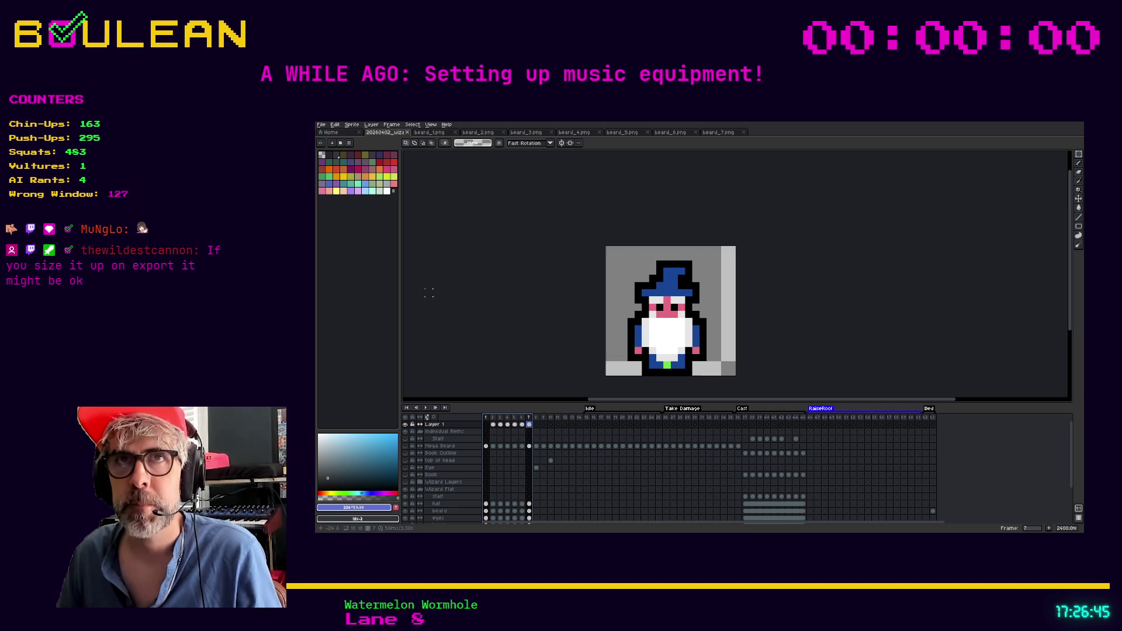
click(321, 125)
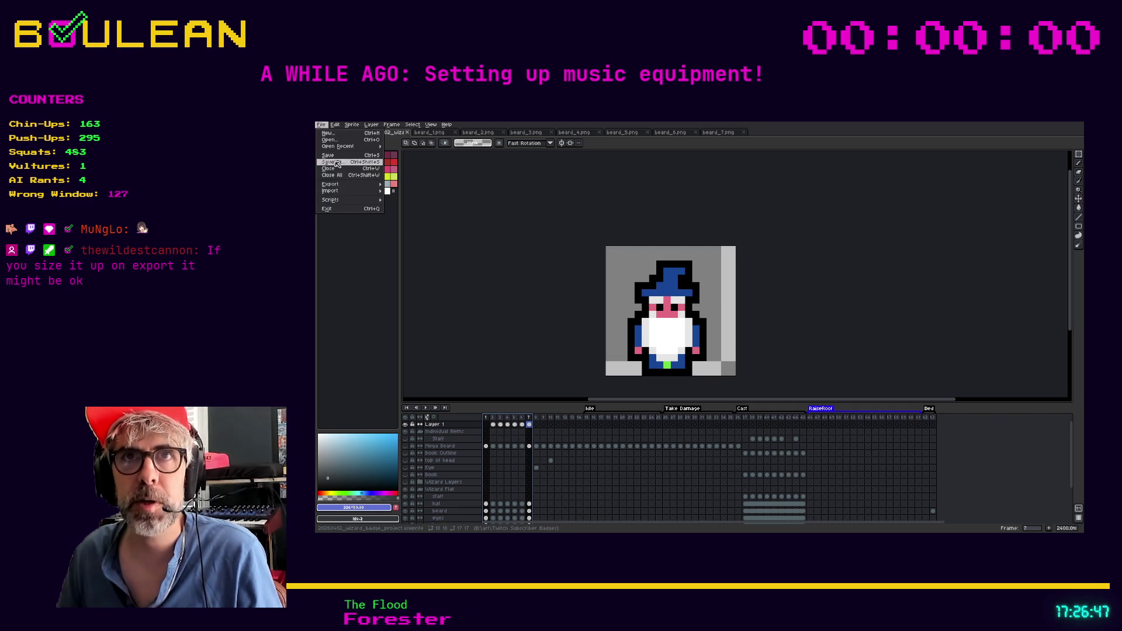
- Export only the selected frames as subscriber_badge_1.png, agreeing to the save
mouse_move(353, 184)
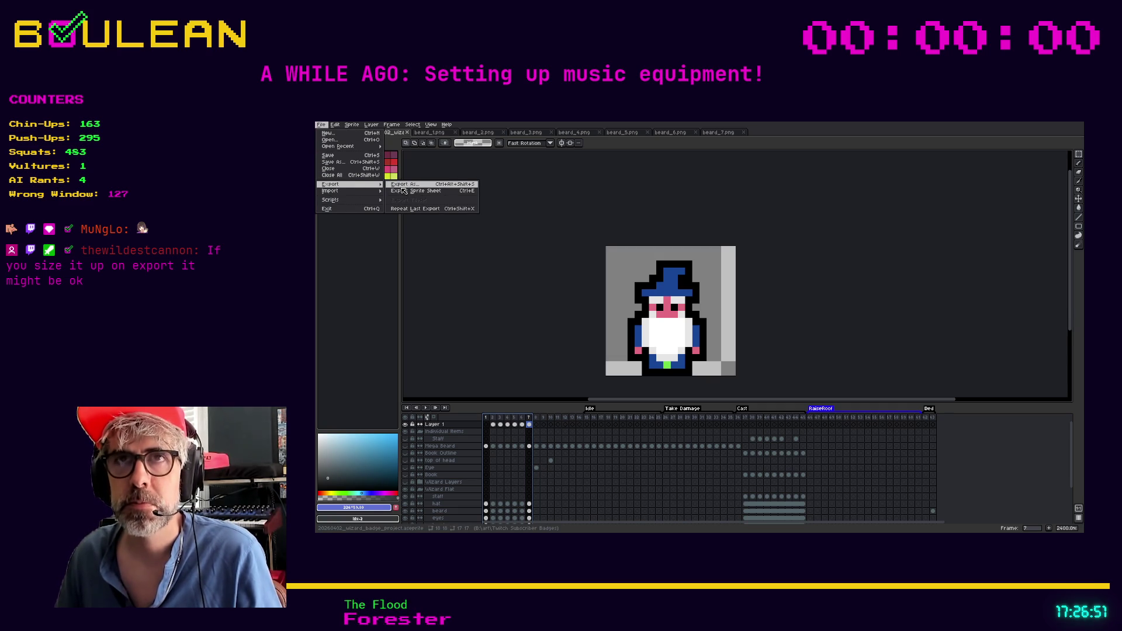
click(402, 186)
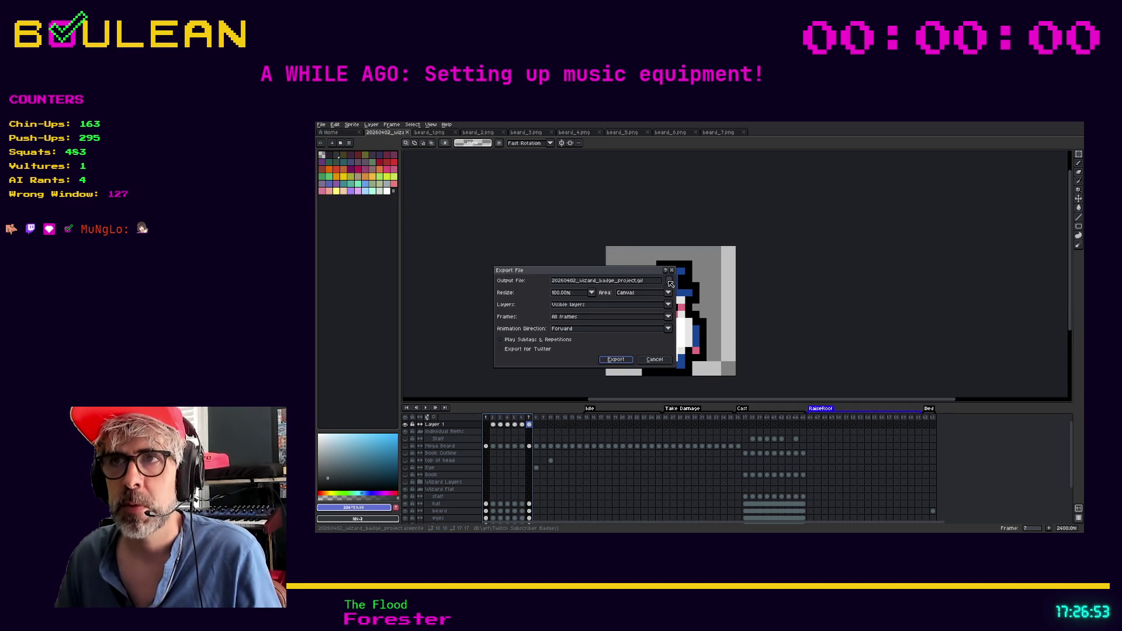
click(669, 280)
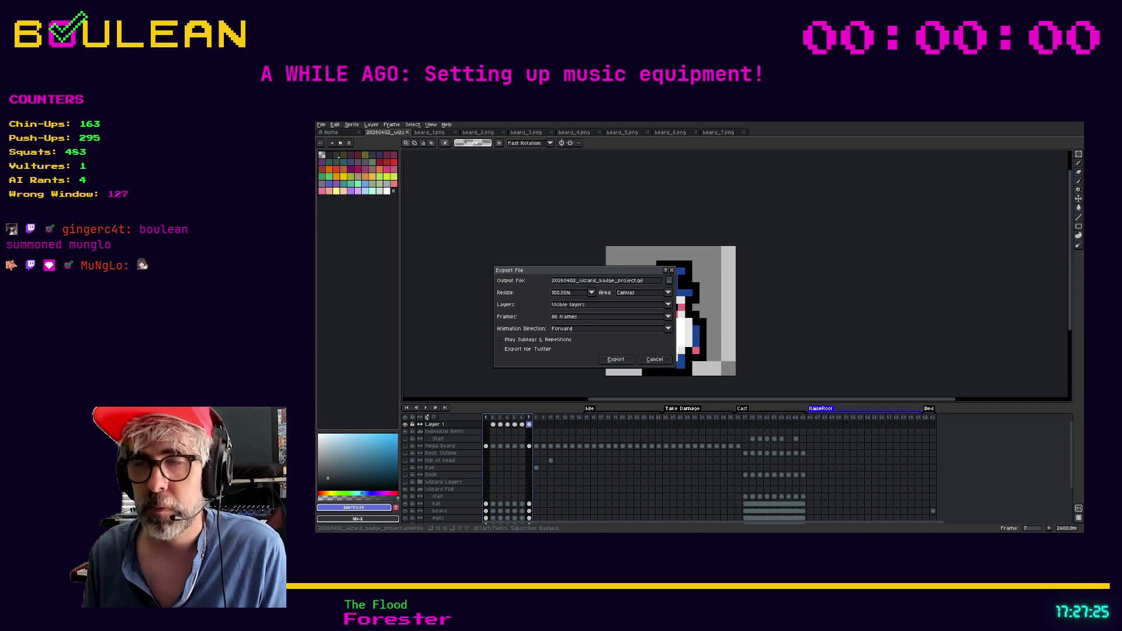
text(subscriber_badge_1.png)
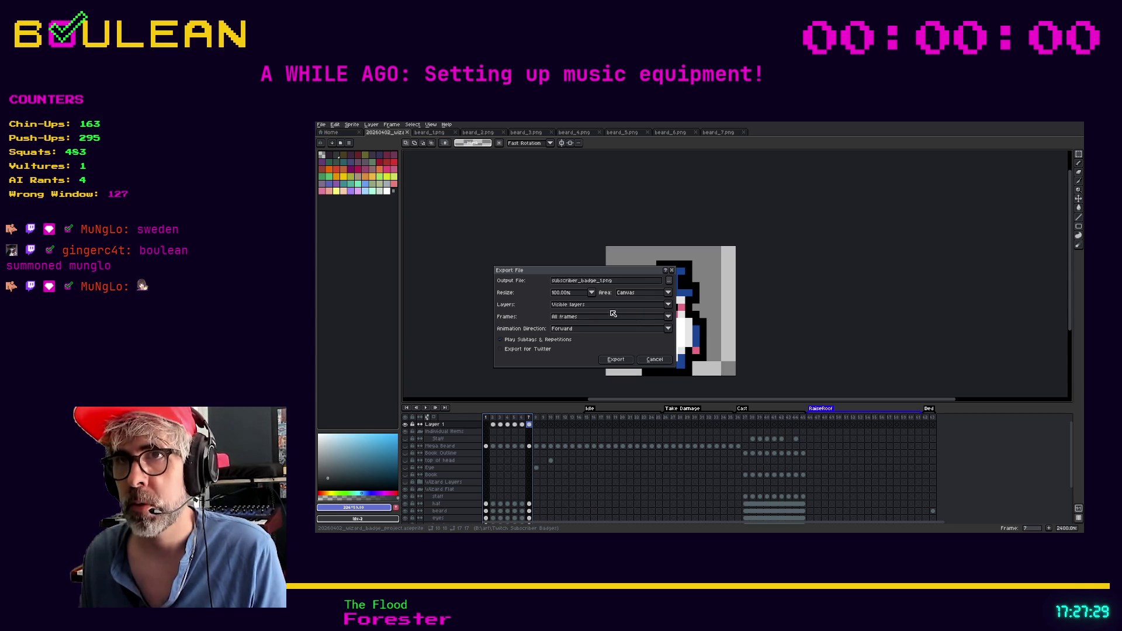
click(563, 318)
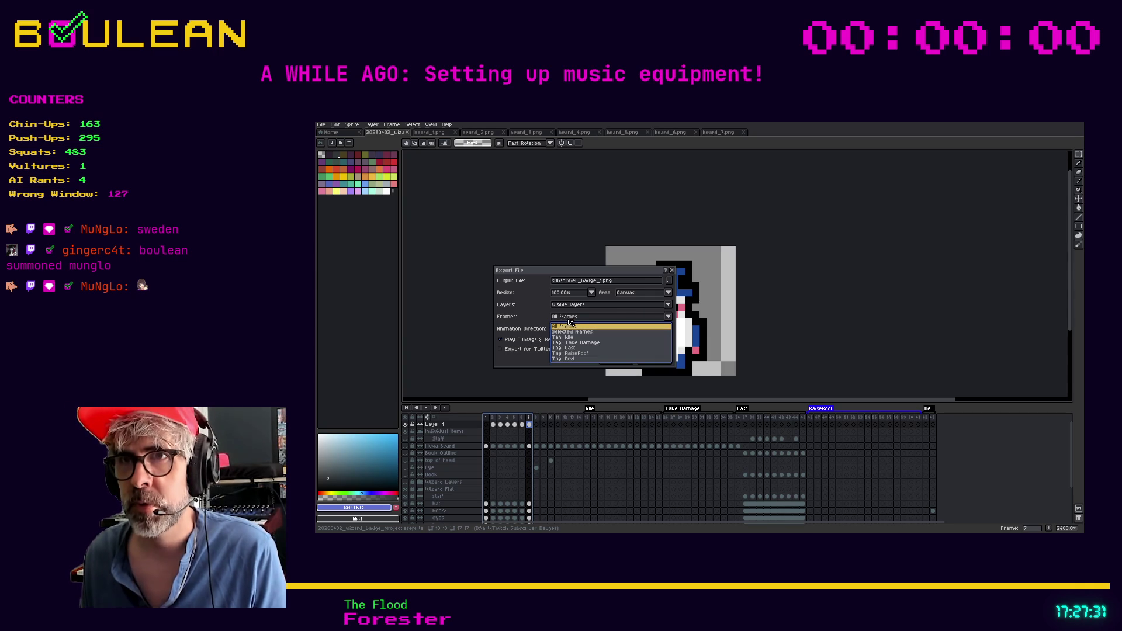
click(574, 331)
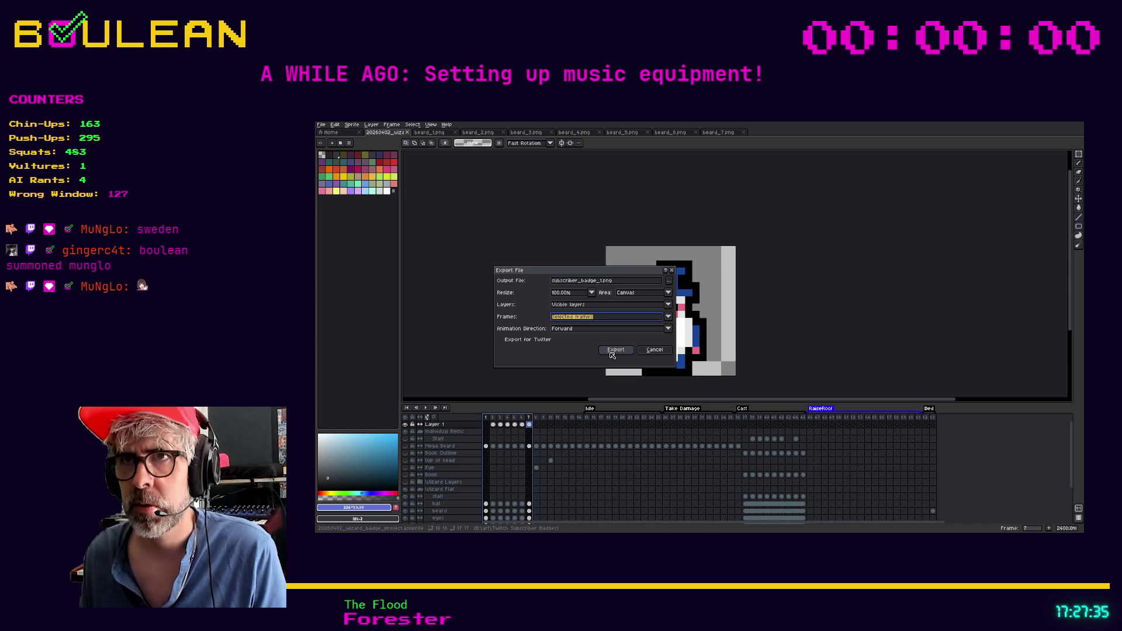
click(611, 353)
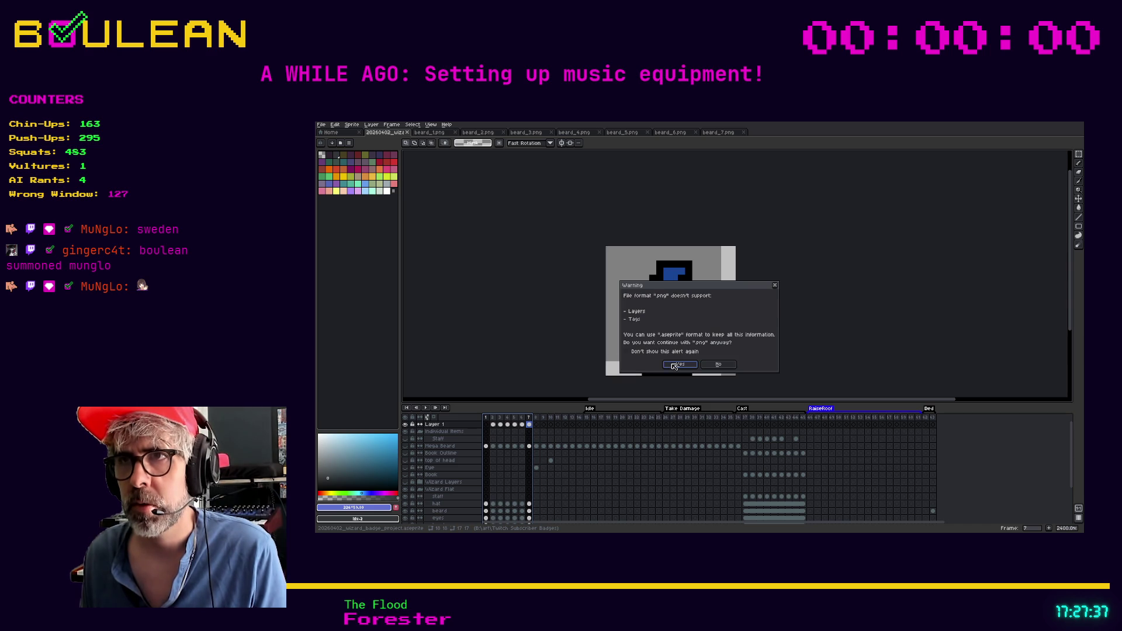
click(679, 346)
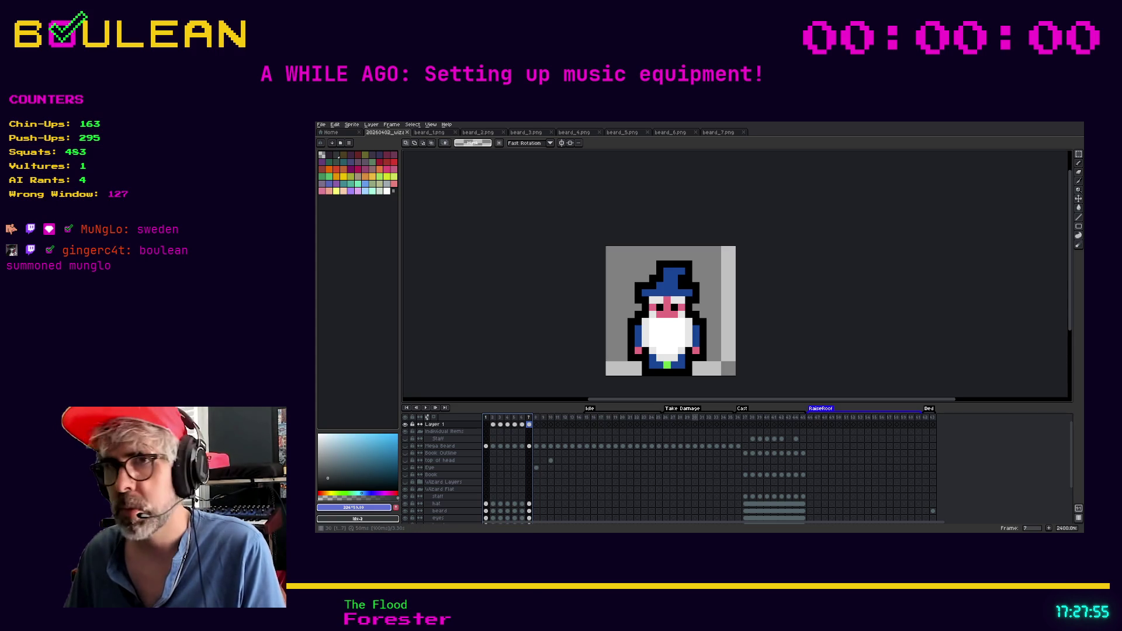
- Select frames 1–6 and export them as separate subscriber_badge PNG files, accepting the warnings
drag(486, 417, 529, 418)
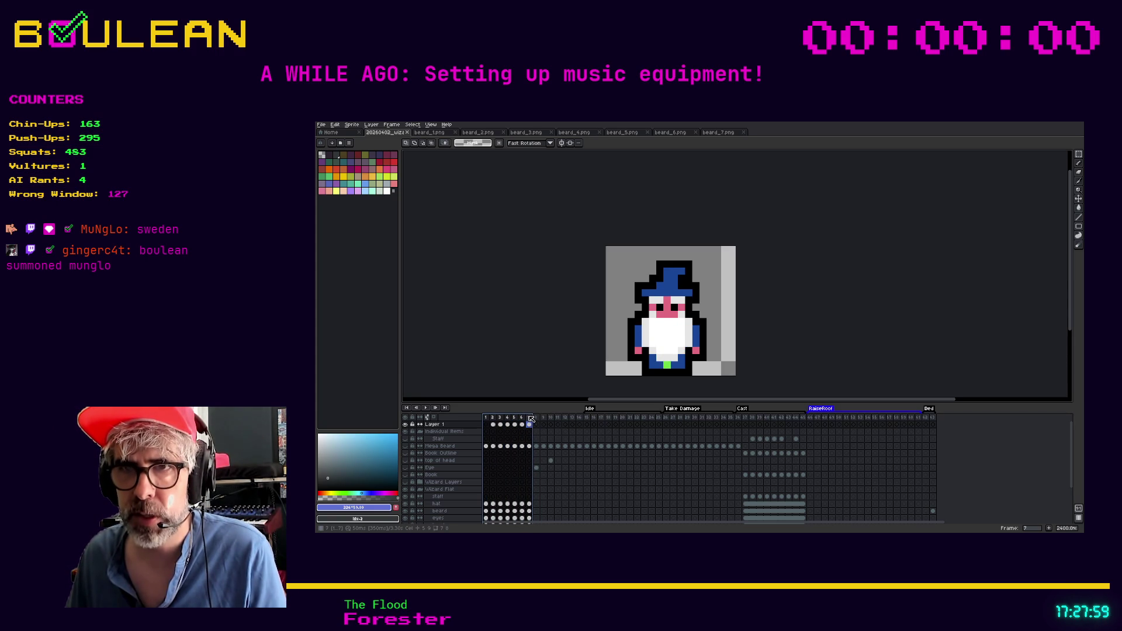
click(321, 124)
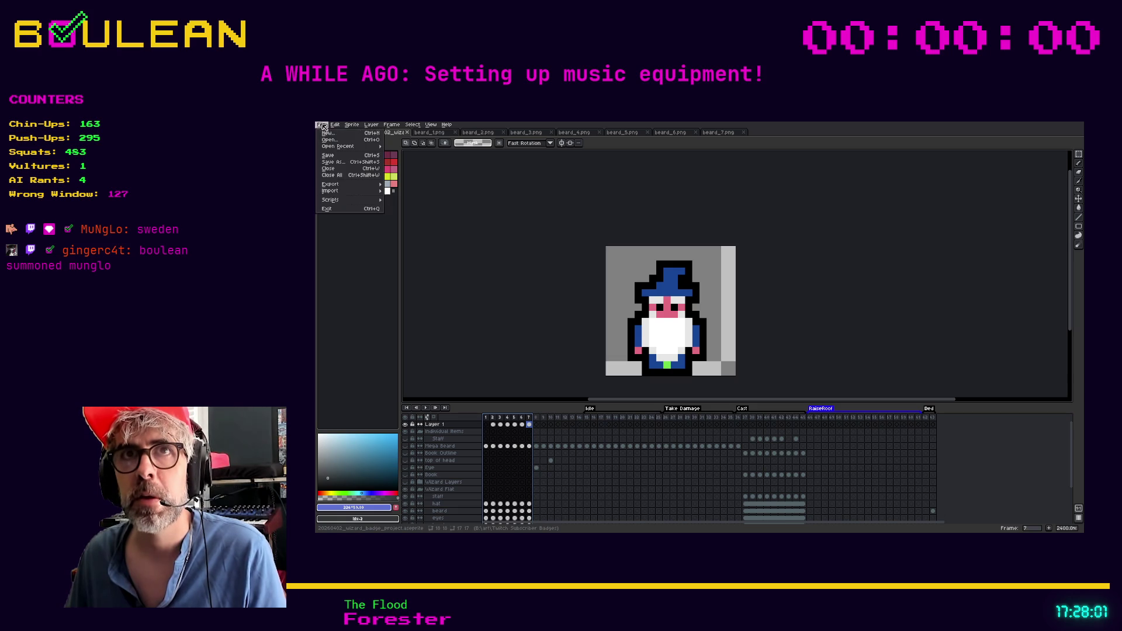
mouse_move(360, 185)
click(403, 184)
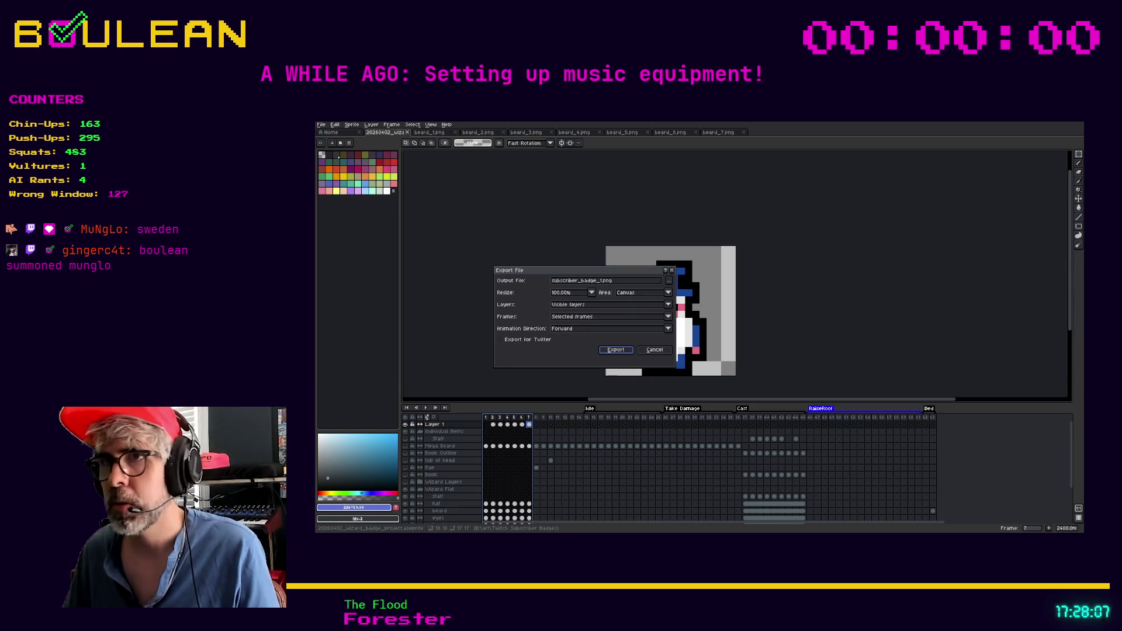
click(608, 316)
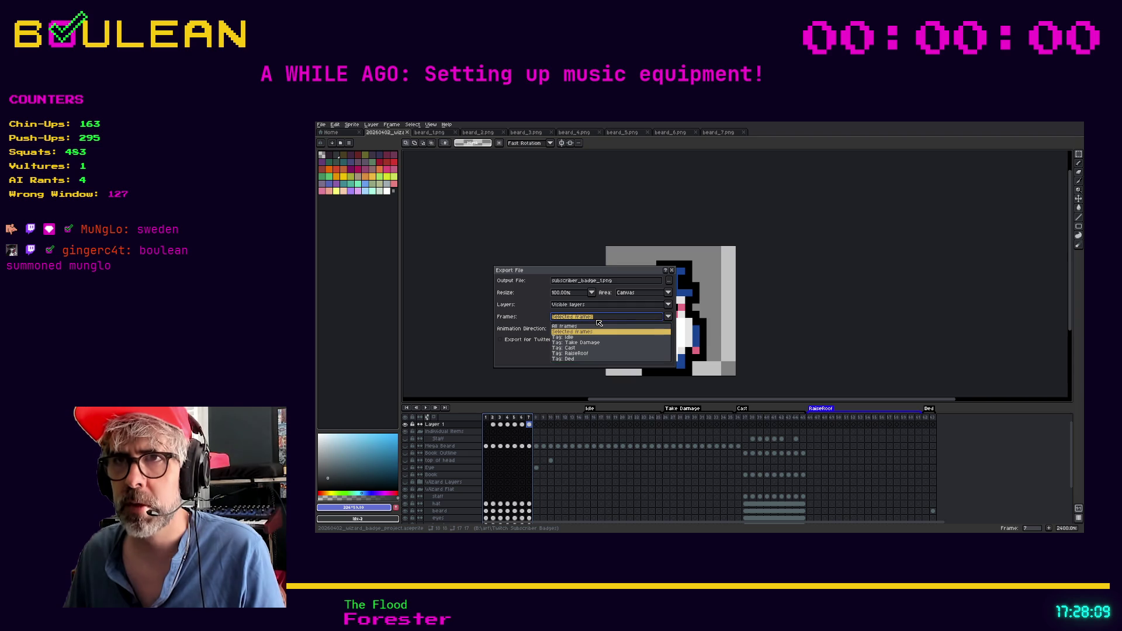
click(641, 278)
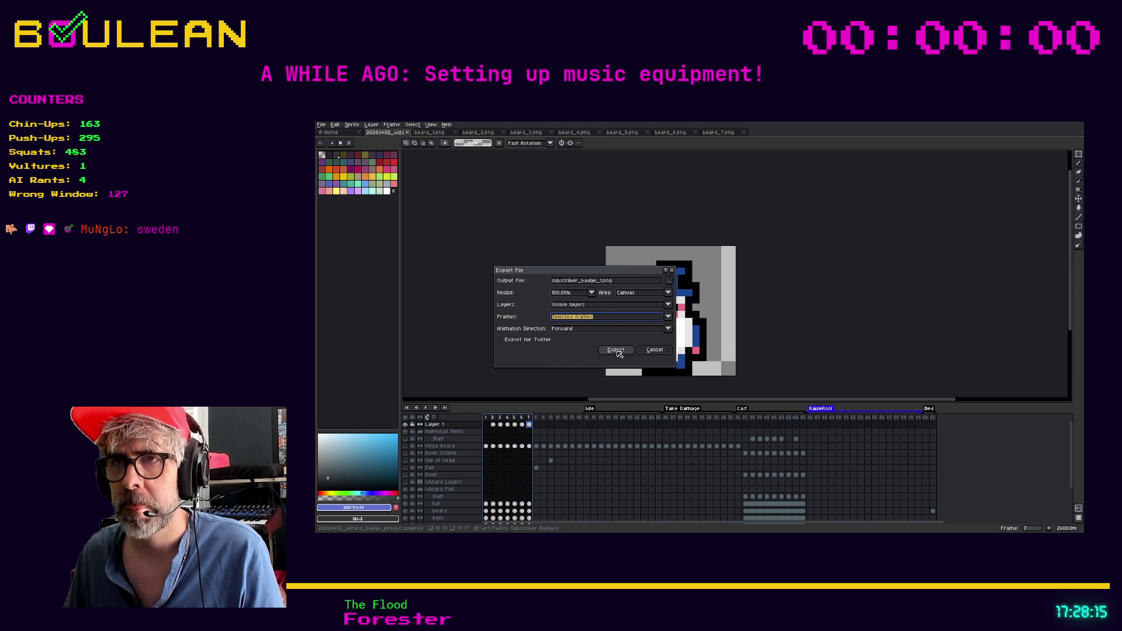
click(617, 351)
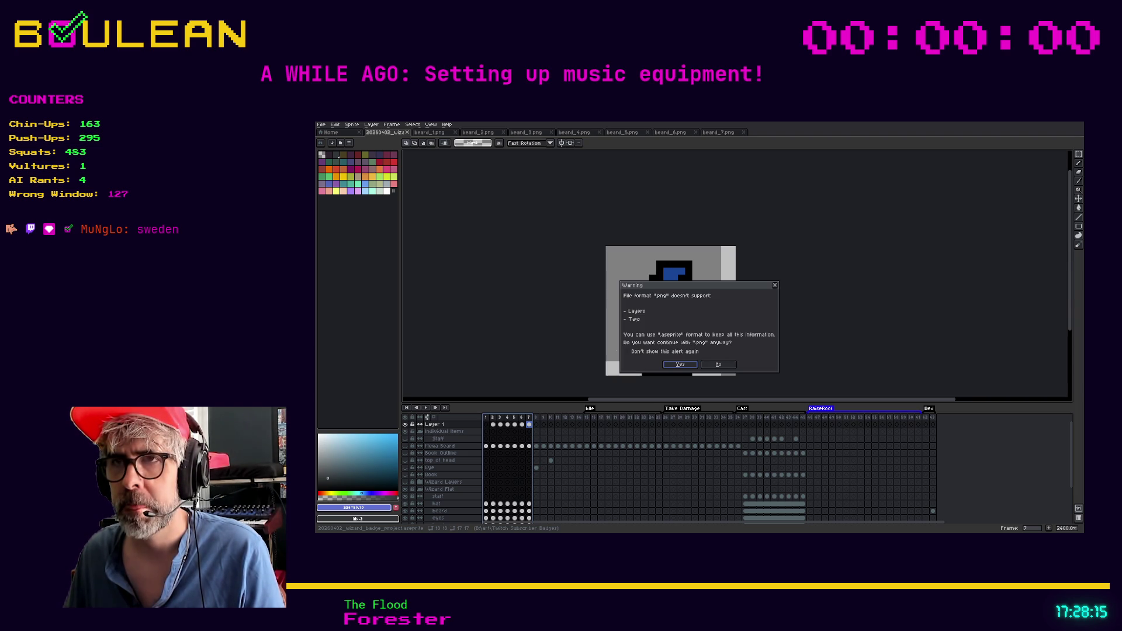
click(669, 365)
click(682, 346)
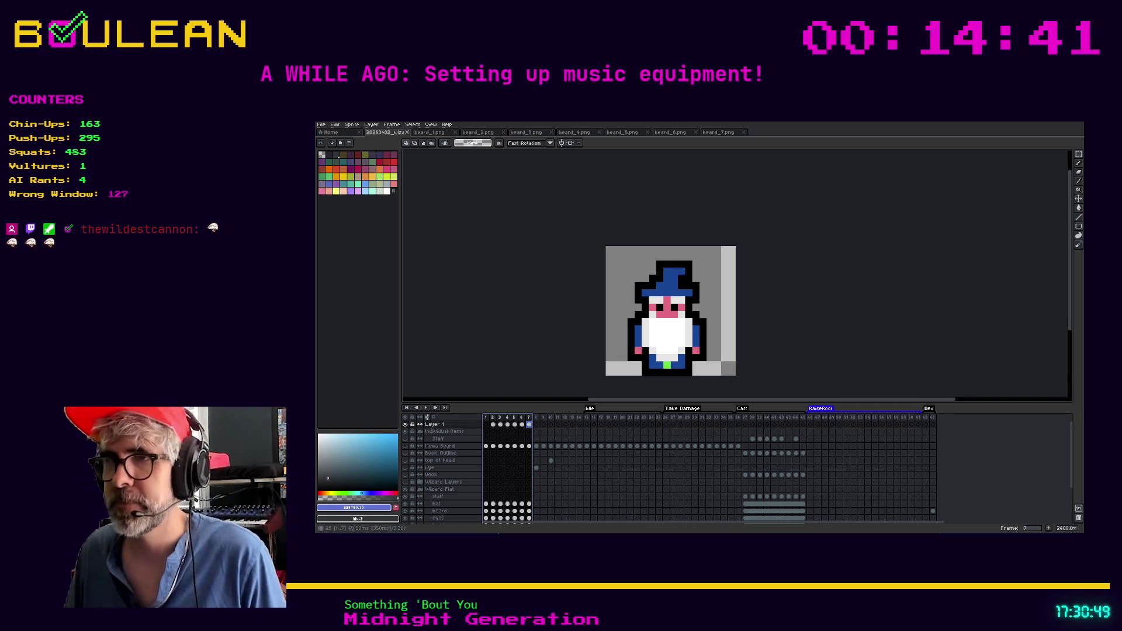
click(322, 125)
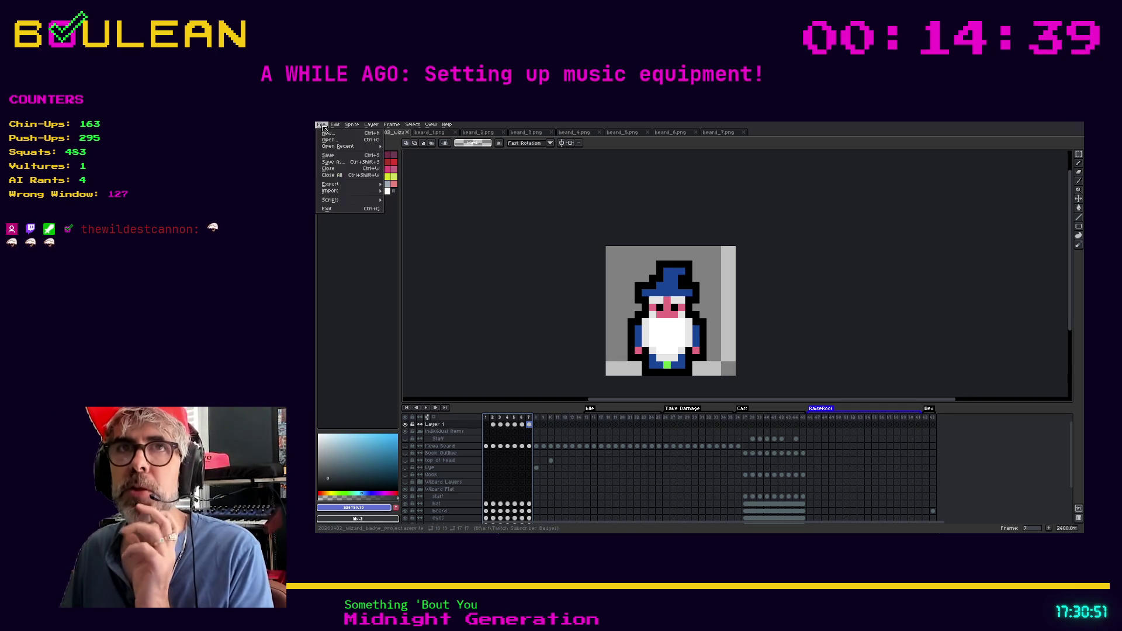
- Export the animation at 200% as subscriber_badge_36x36_1.png, agreeing to save 7 files
mouse_move(354, 185)
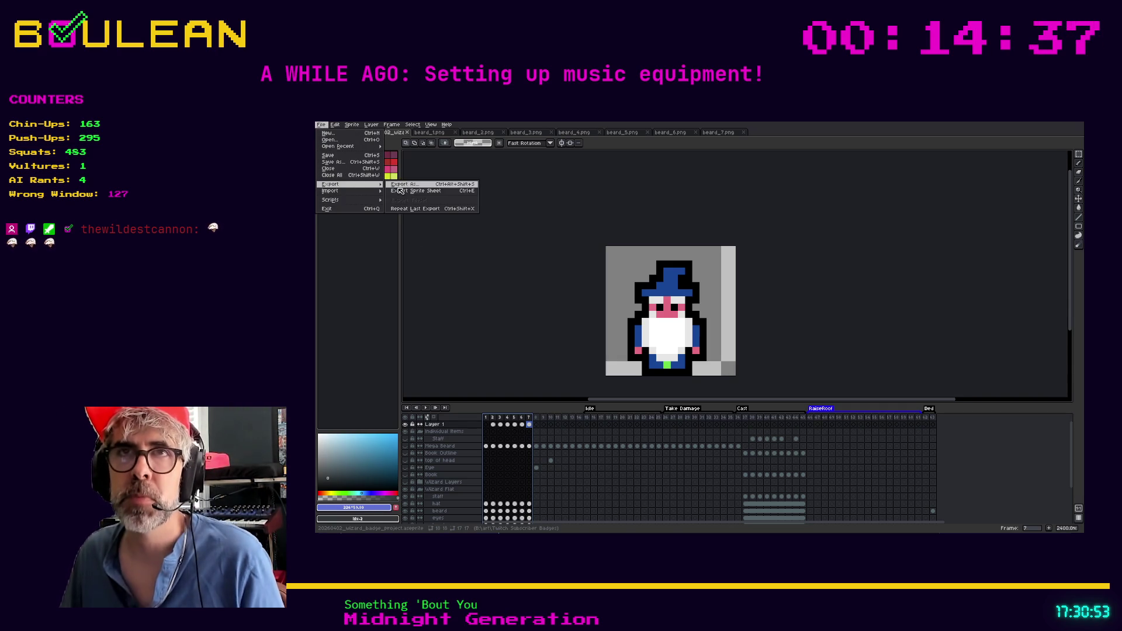
click(404, 184)
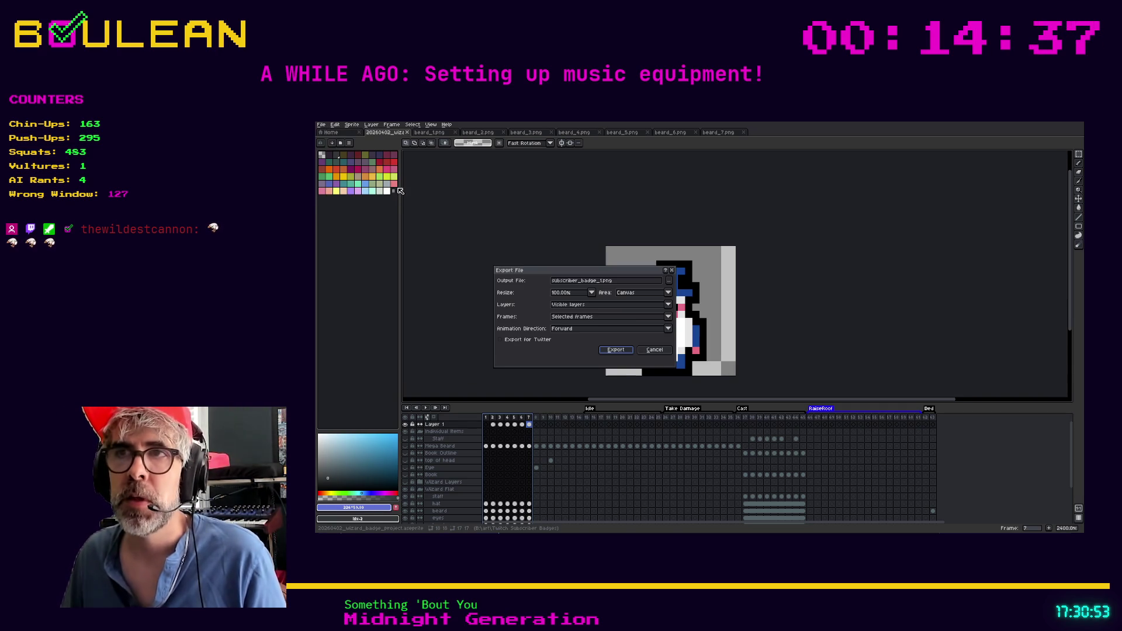
click(591, 292)
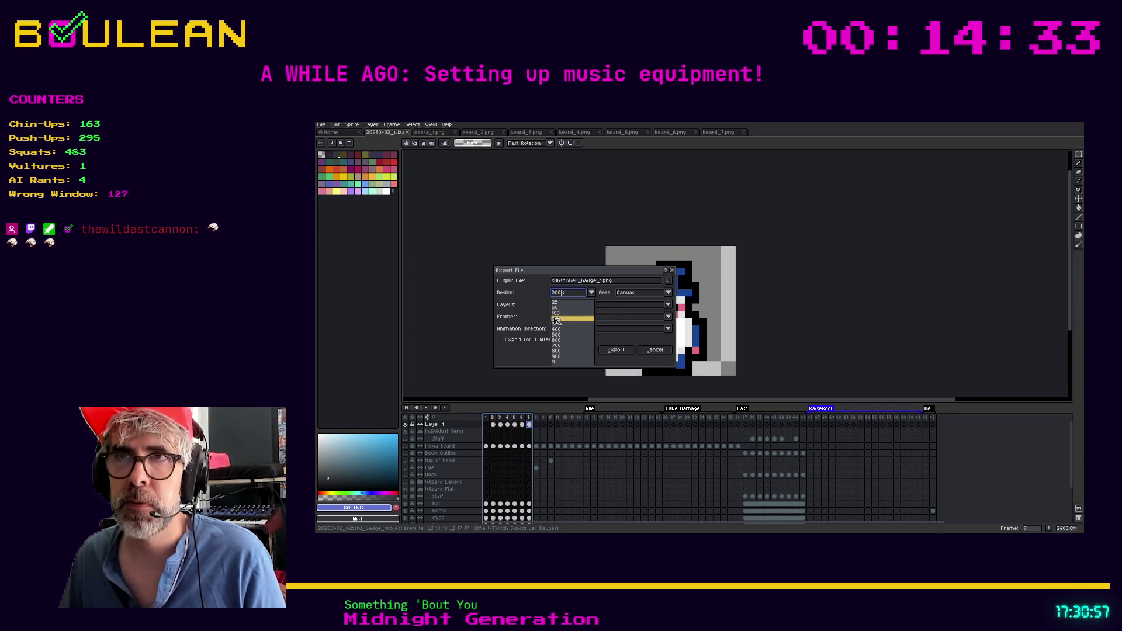
click(557, 320)
click(602, 283)
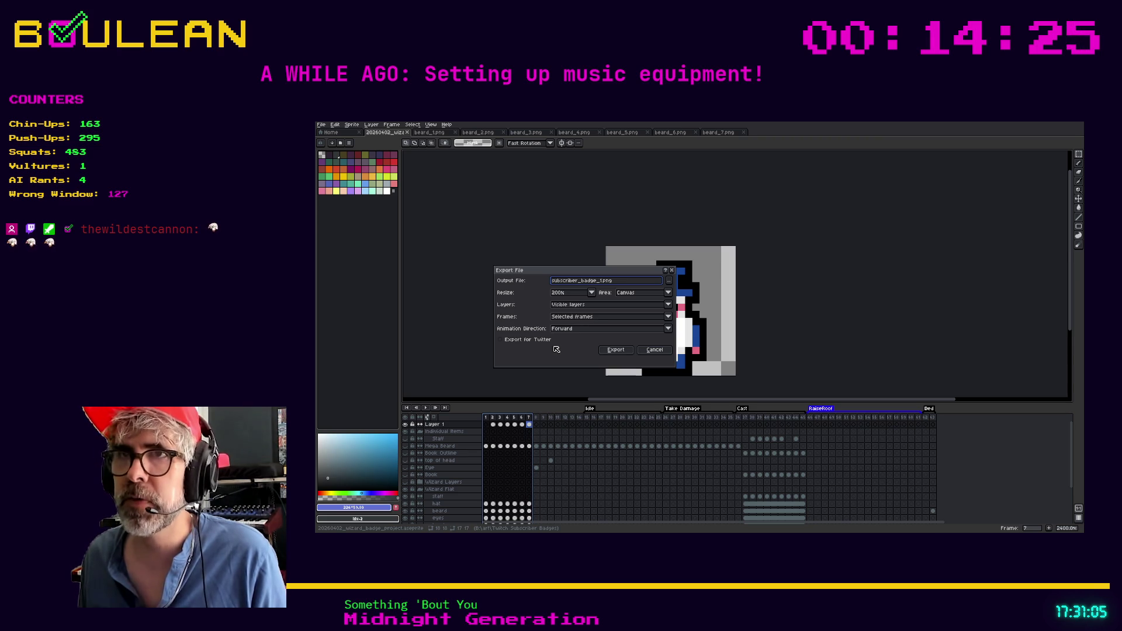
text(36x36_)
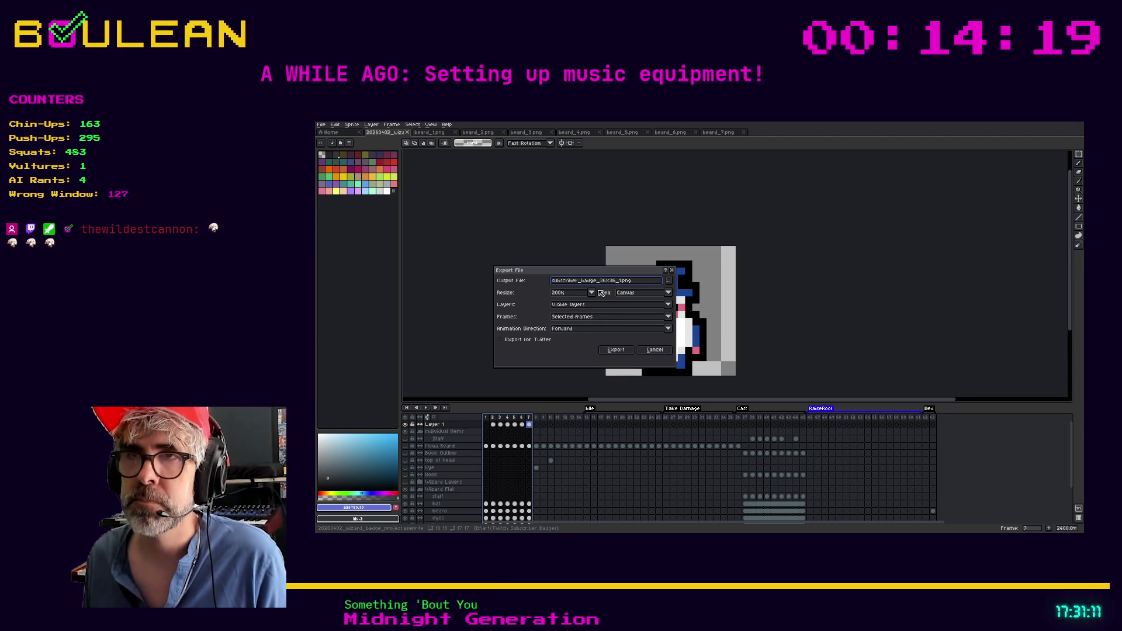
text(1)
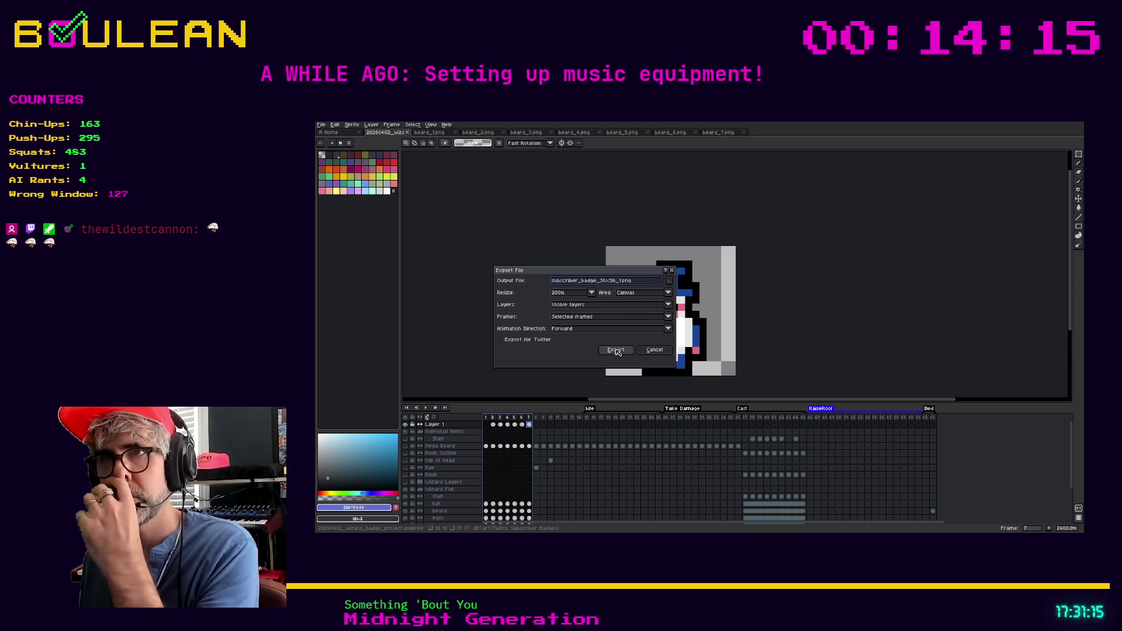
click(616, 350)
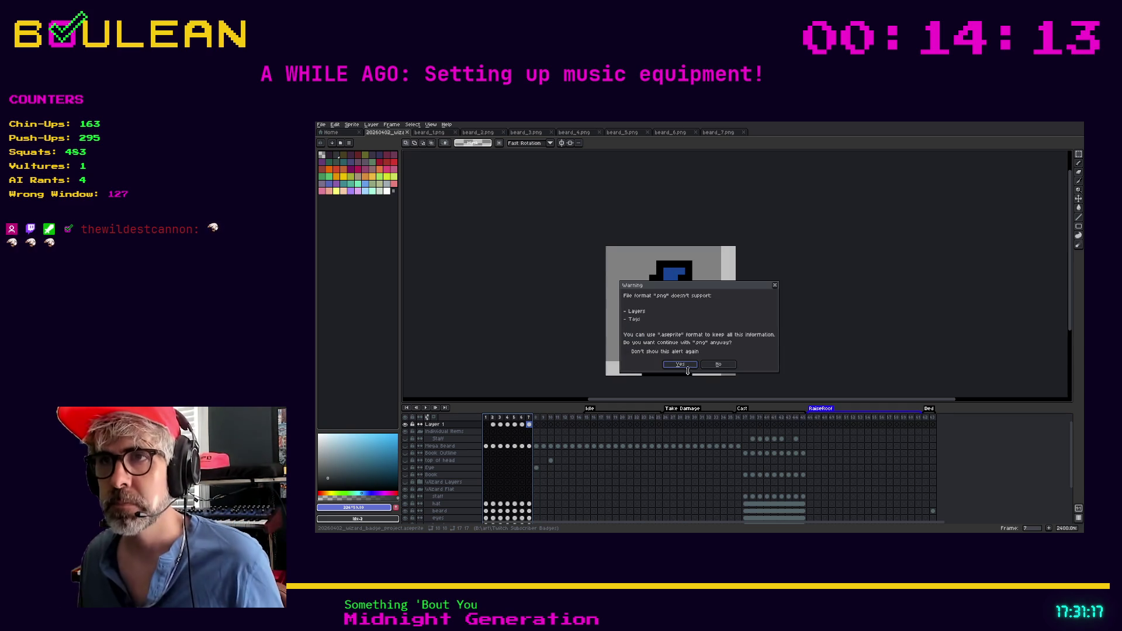
click(680, 344)
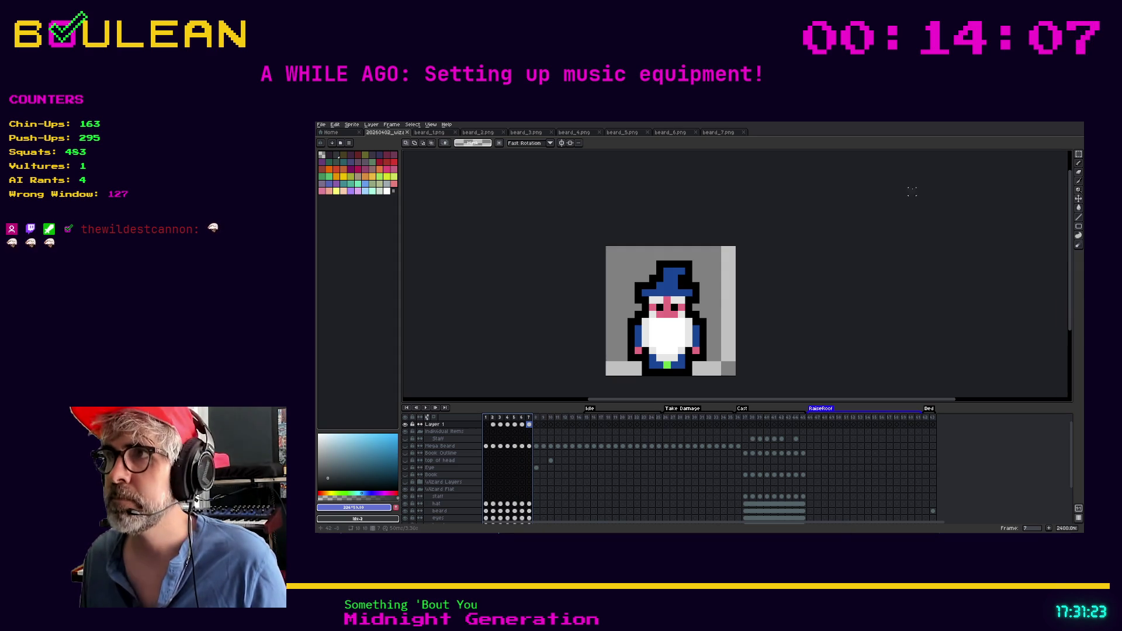
click(1037, 131)
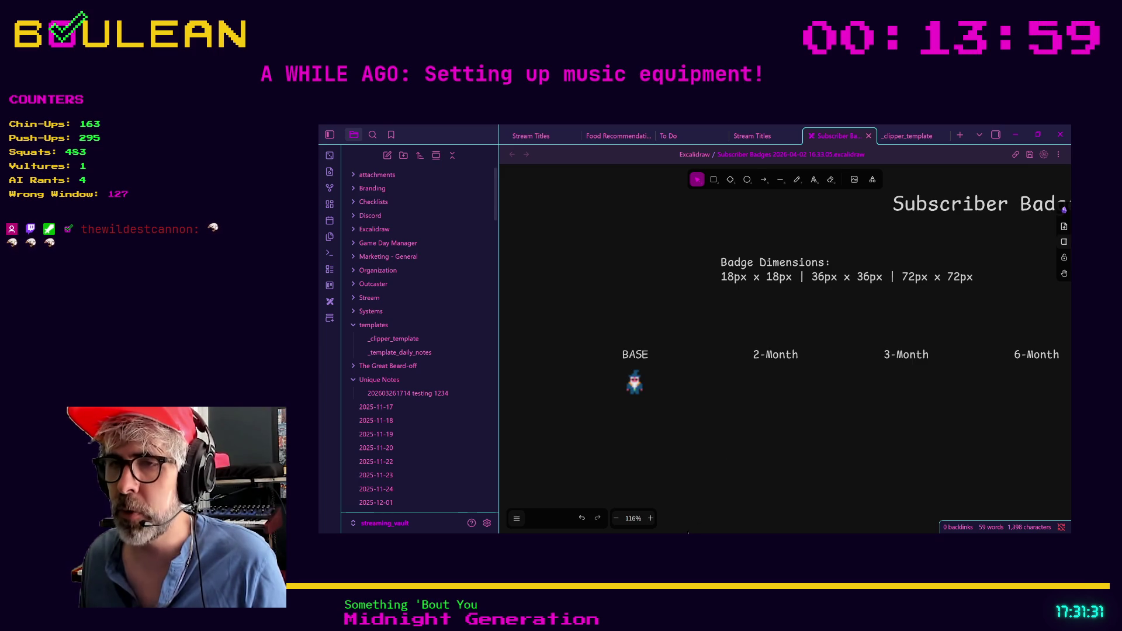
key(alt+Tab)
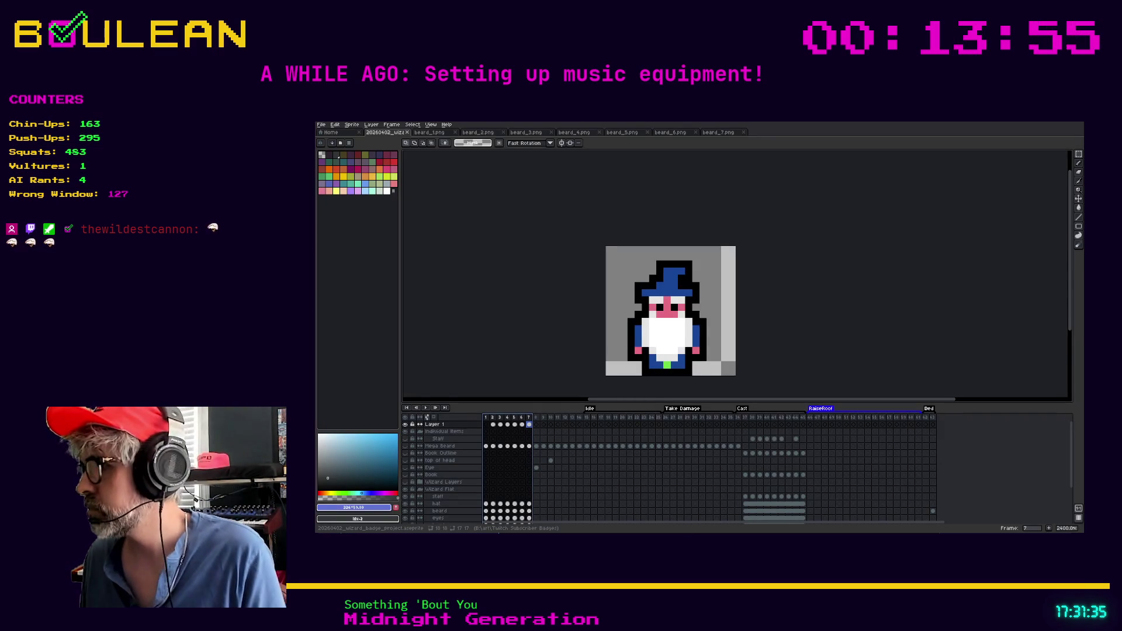
- Export the animation as subscriber_badge_72x72_1.png at a larger resize scale, confirming the PNG save
click(321, 125)
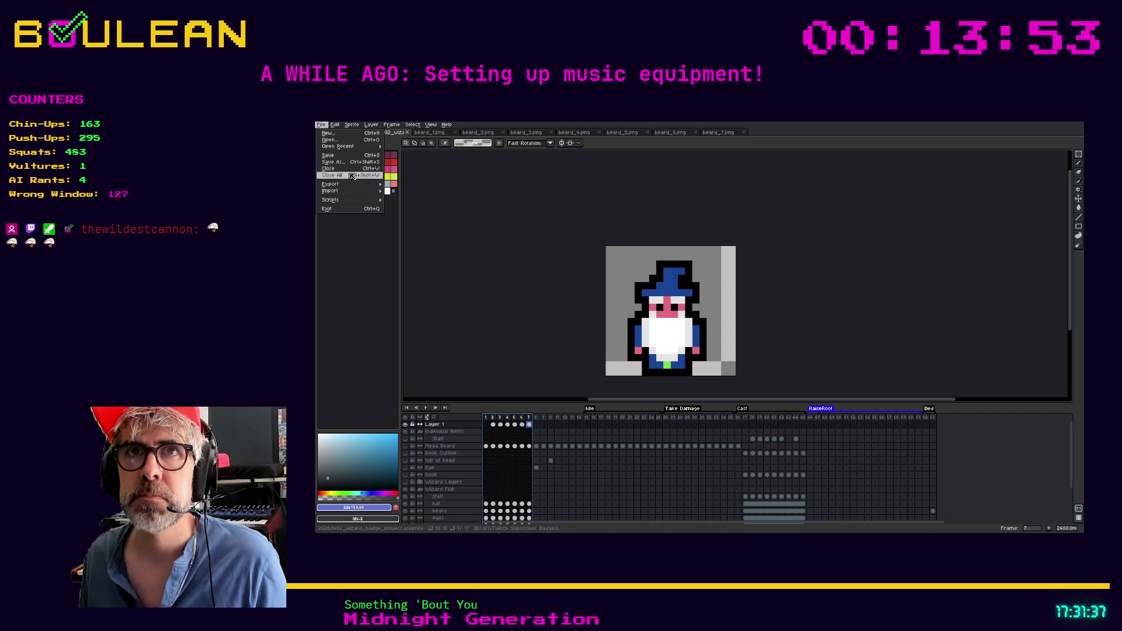
mouse_move(356, 184)
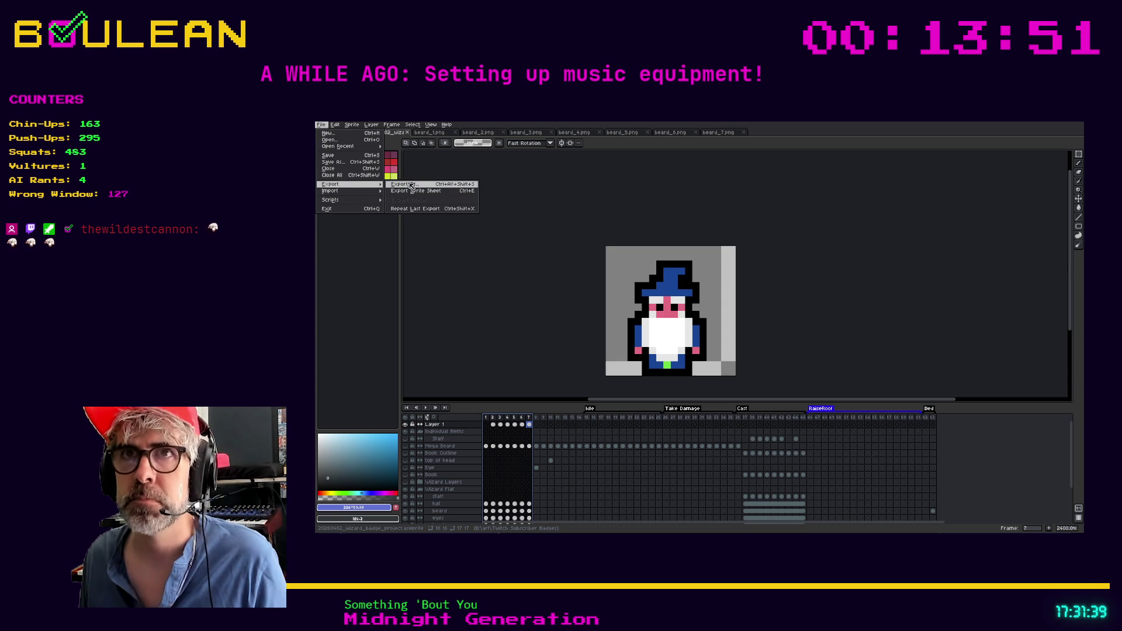
click(410, 185)
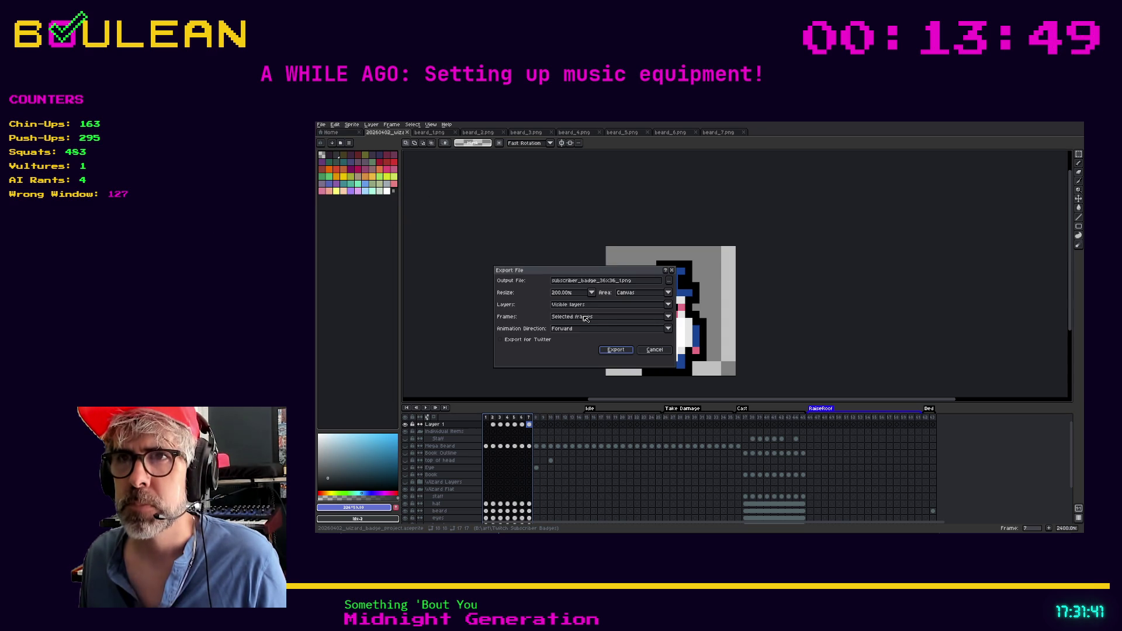
click(614, 281)
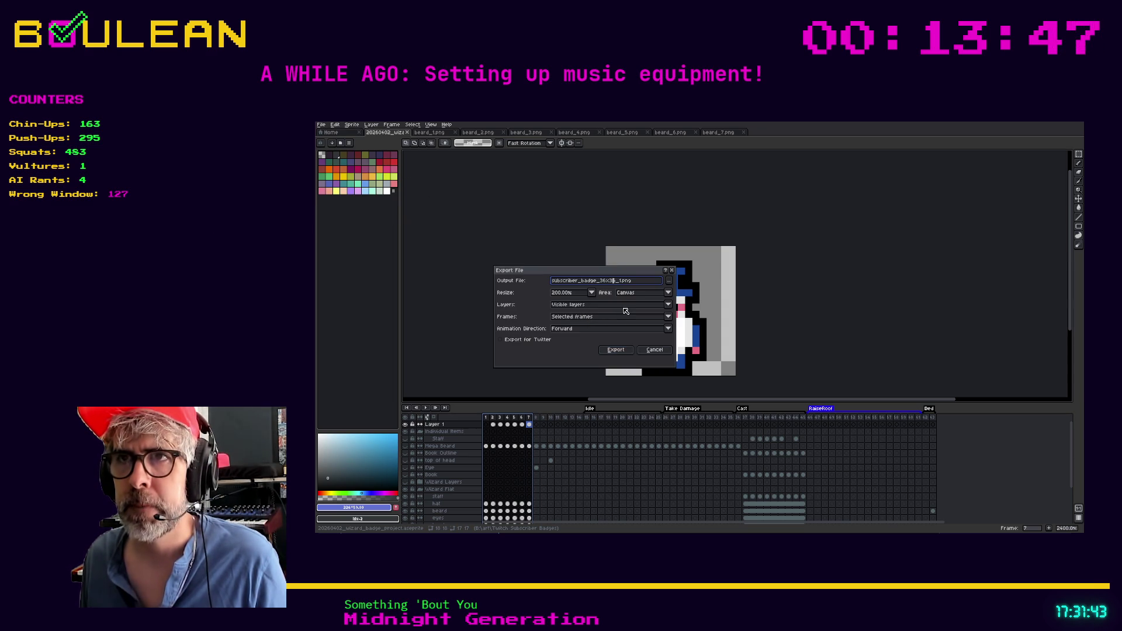
key(BackSpace)
key(BackSpace)
key(BackSpace)
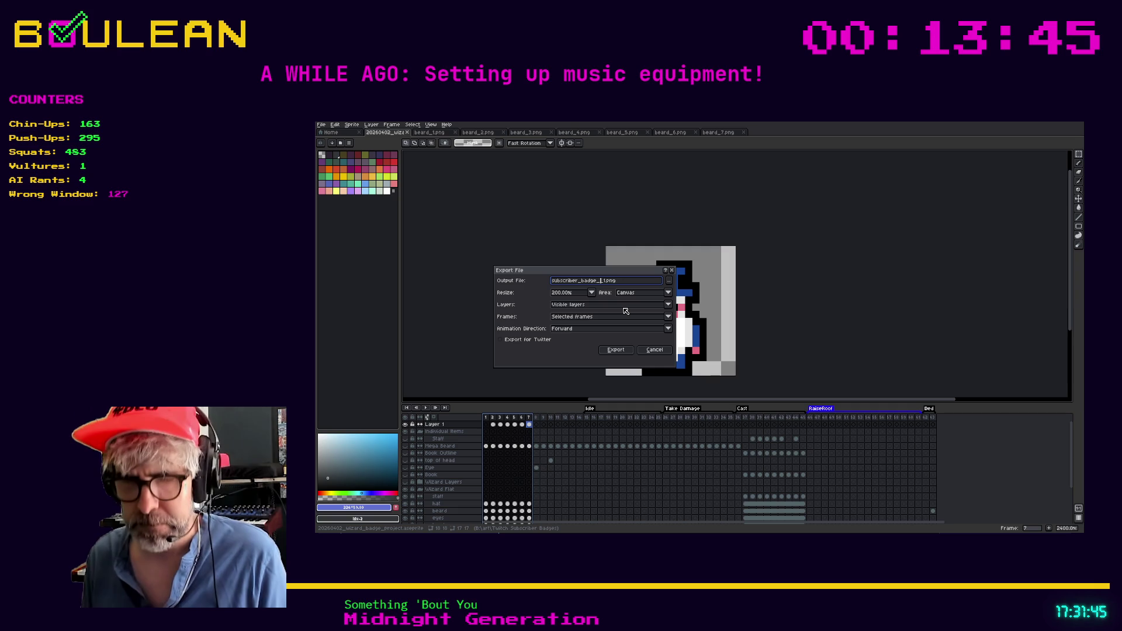
text(72x72)
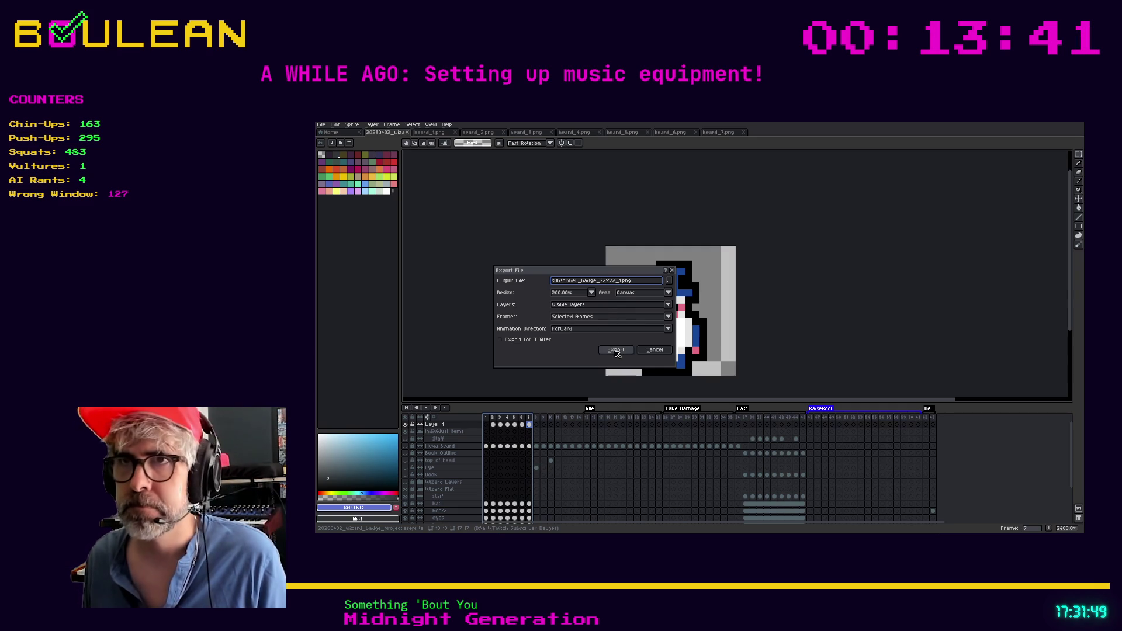
click(591, 293)
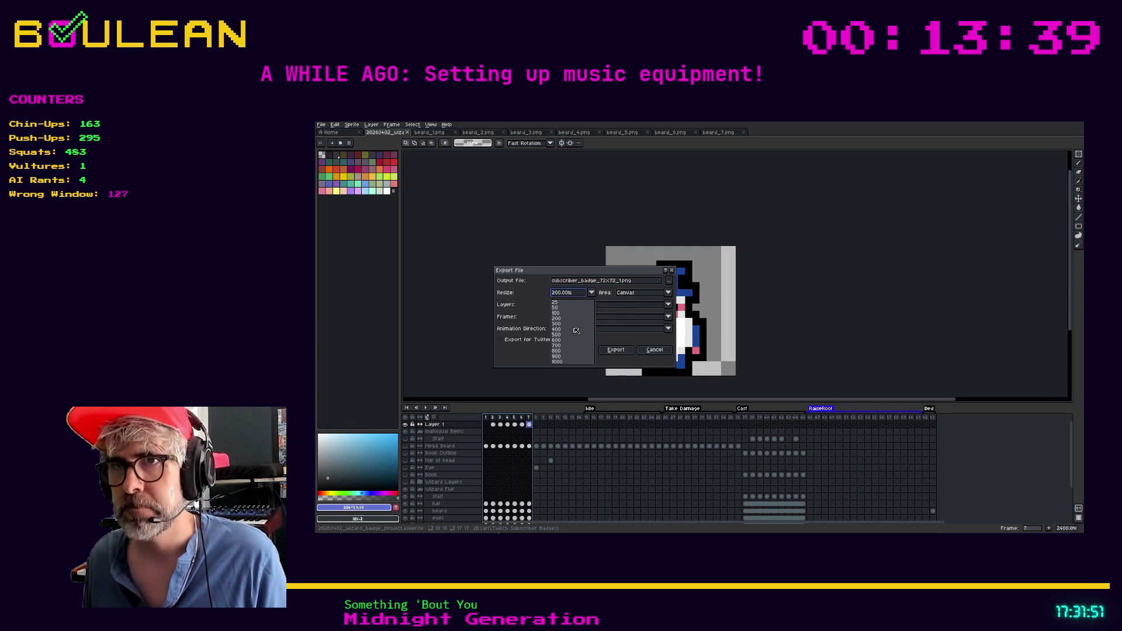
click(559, 332)
click(615, 350)
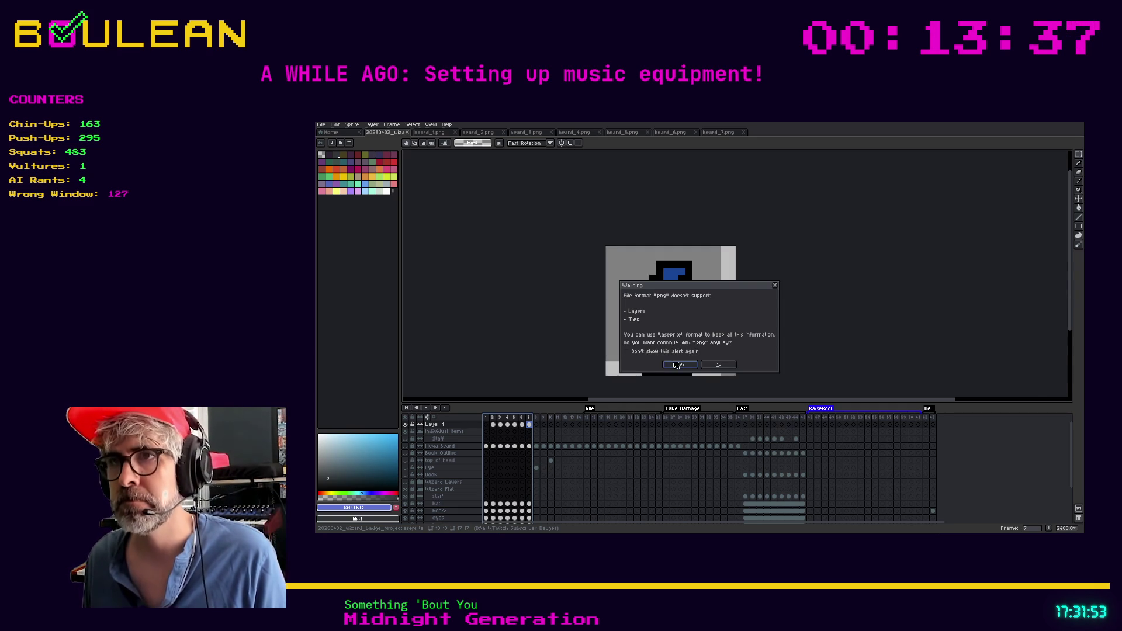
click(679, 344)
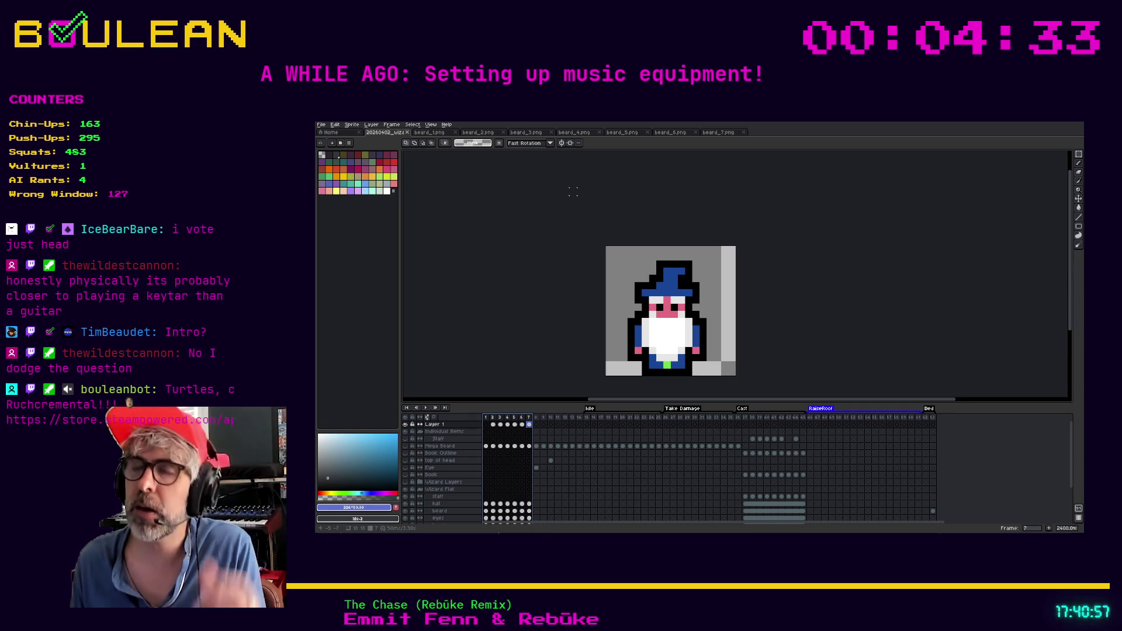
- Zoom in on frame 7 to view the wizard's finished face and beard
scroll(698, 335, up, 1)
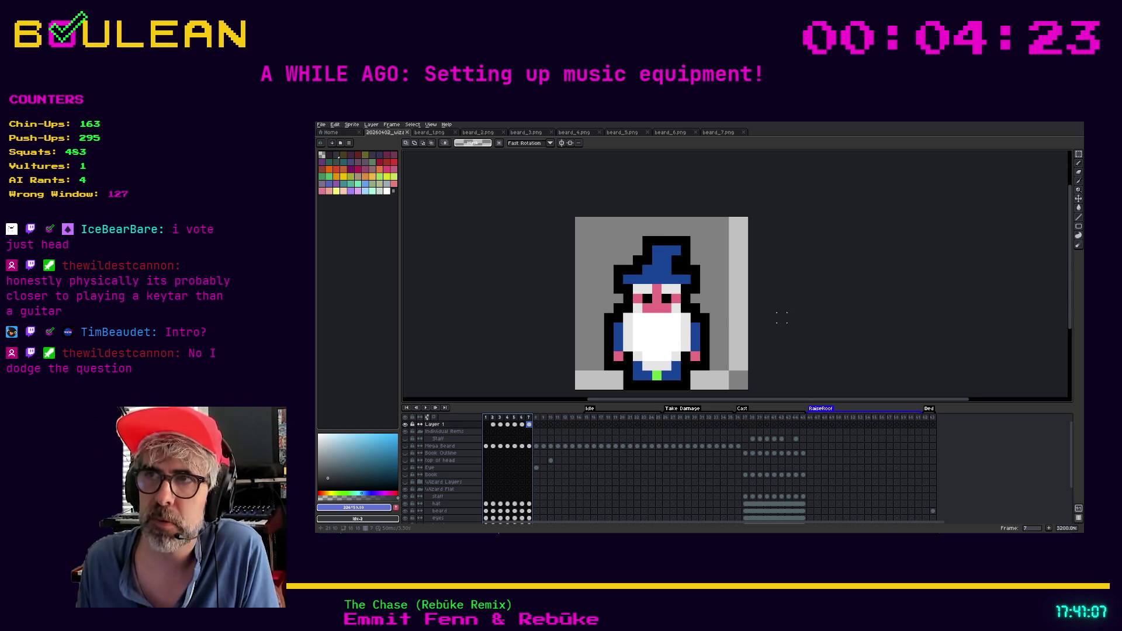
- Clear the selected frame range and pan the canvas to recentre the wizard sprite
click(742, 328)
key(h)
mouse_move(737, 332)
mouse_down()
mouse_move(756, 298)
mouse_move(793, 292)
mouse_up()
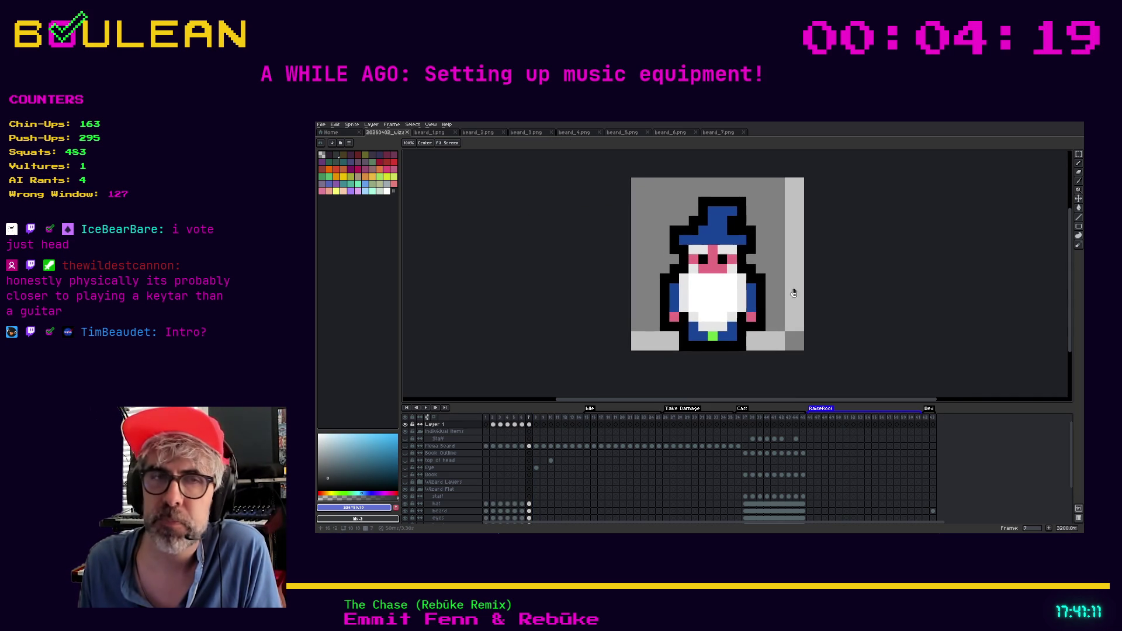
key(m)
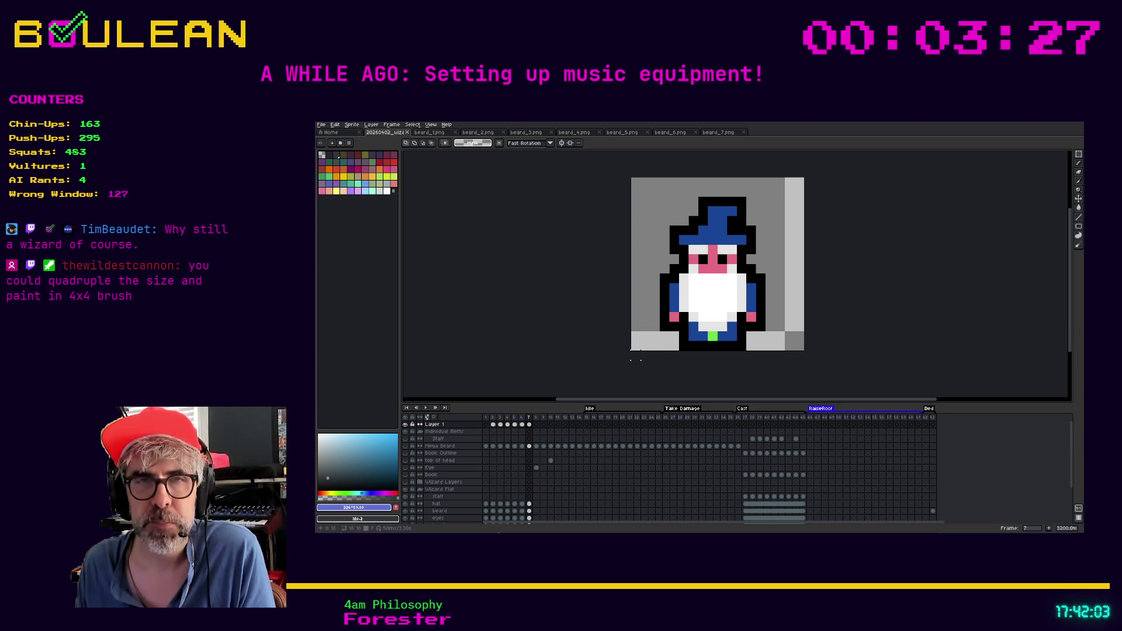
scroll(713, 307, up, 2)
scroll(714, 307, down, 2)
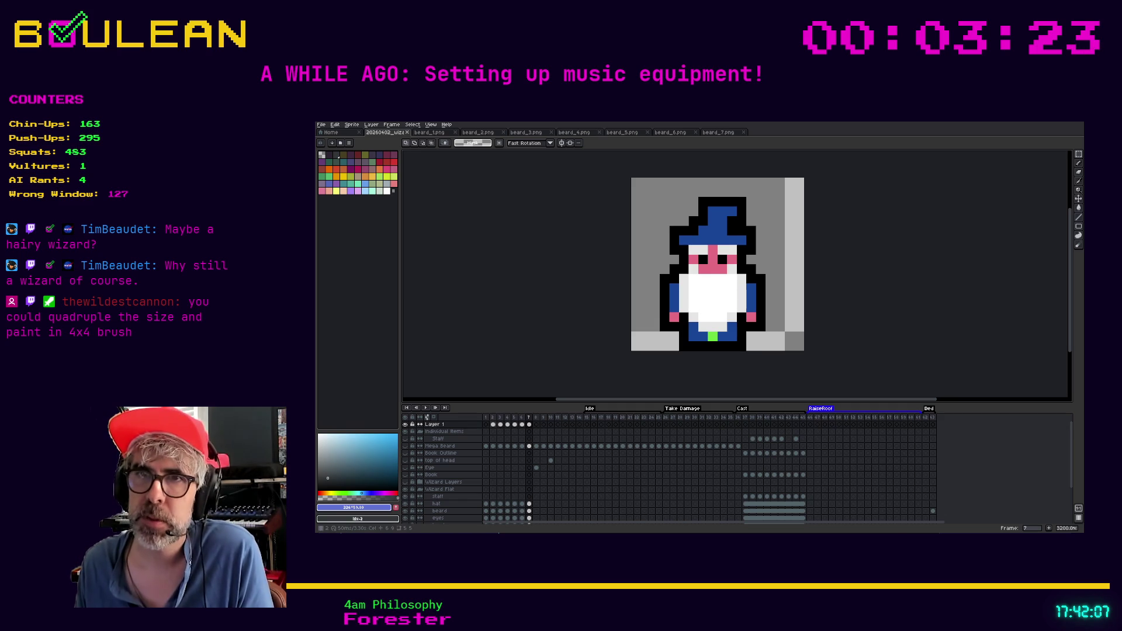
- Compare the wizard's frames 1, 2 and 3, then return to the Home tab
key(Home)
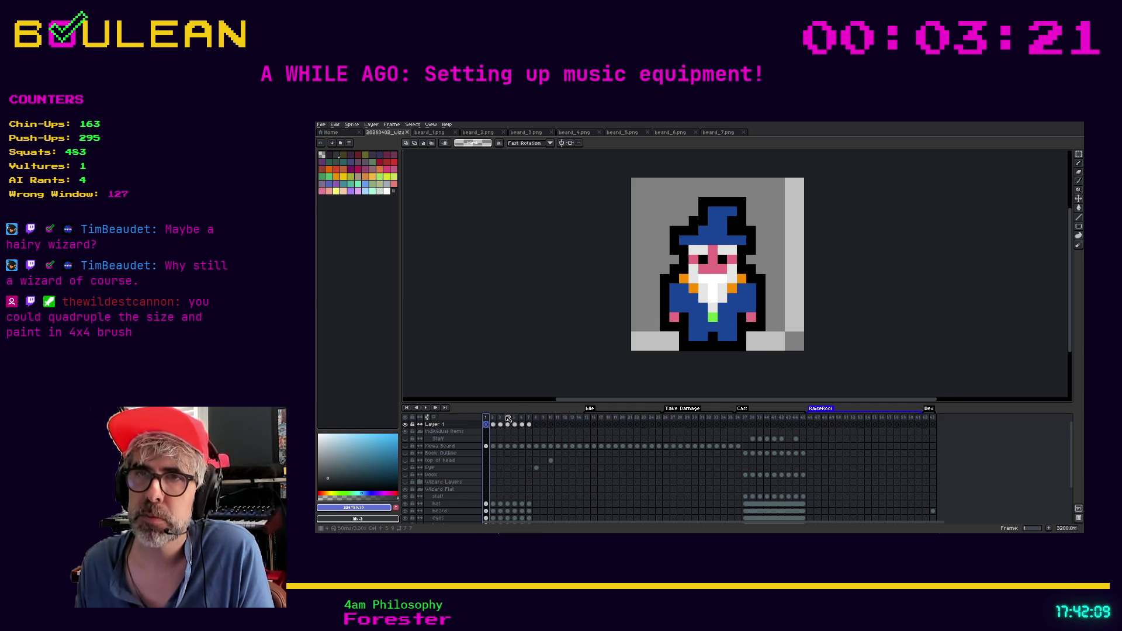
click(494, 417)
click(500, 419)
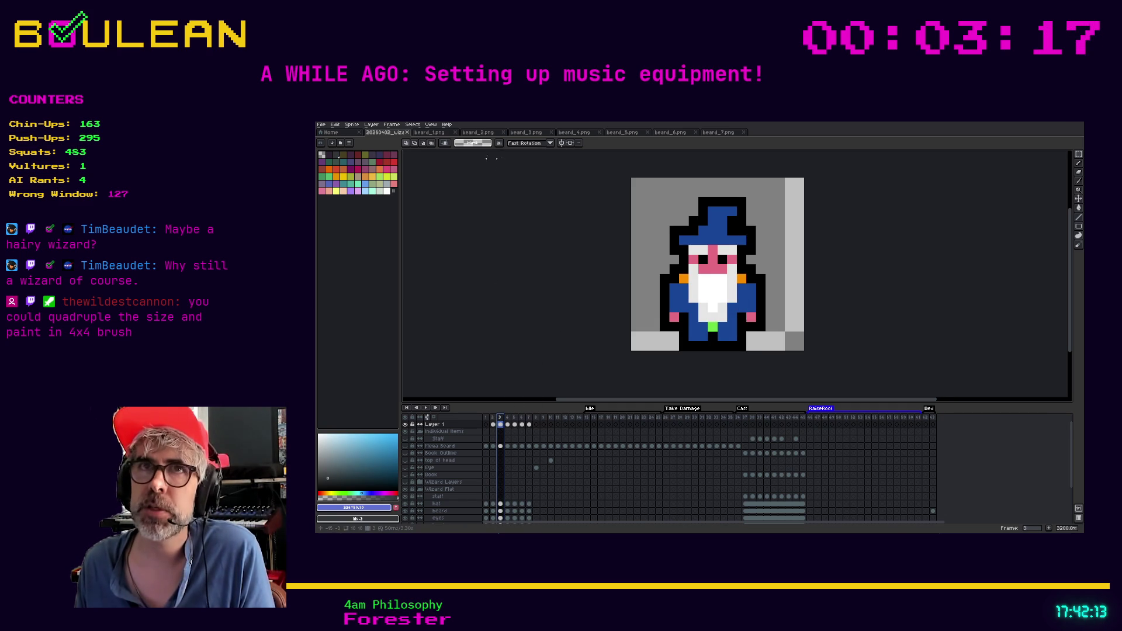
click(345, 135)
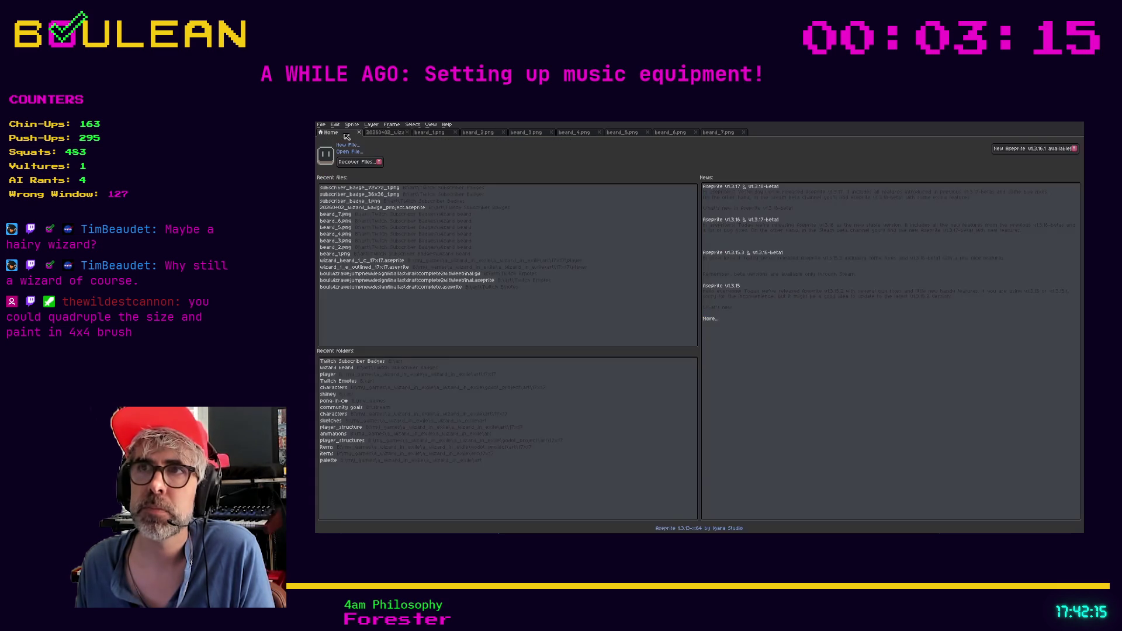
- Create a new blank sprite 18 px wide and 18 px high
click(718, 133)
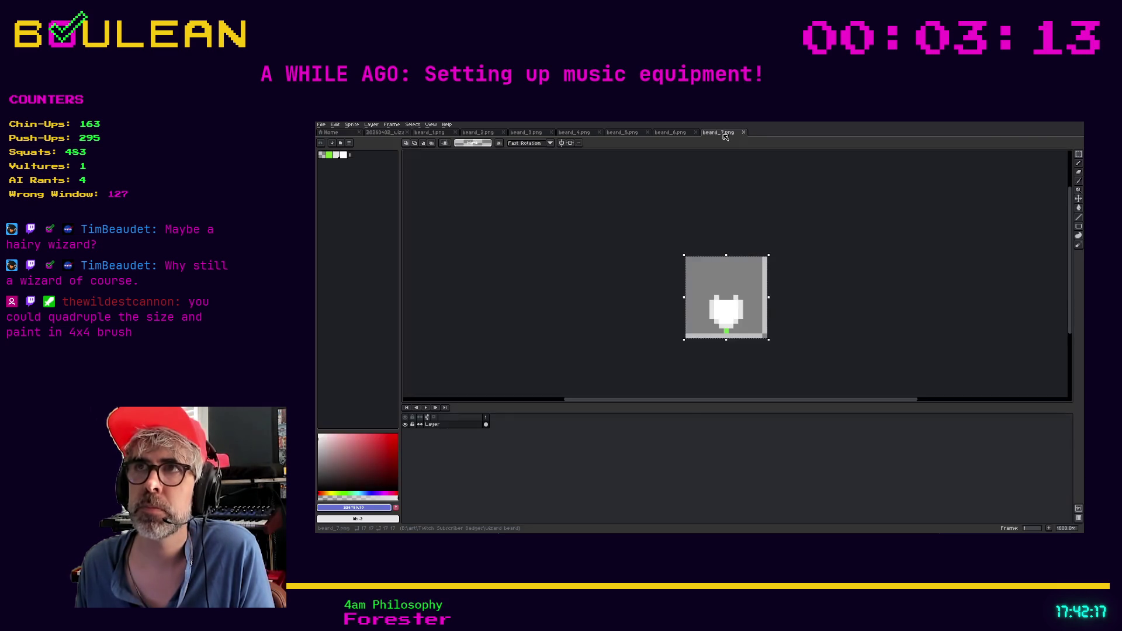
click(321, 124)
click(326, 136)
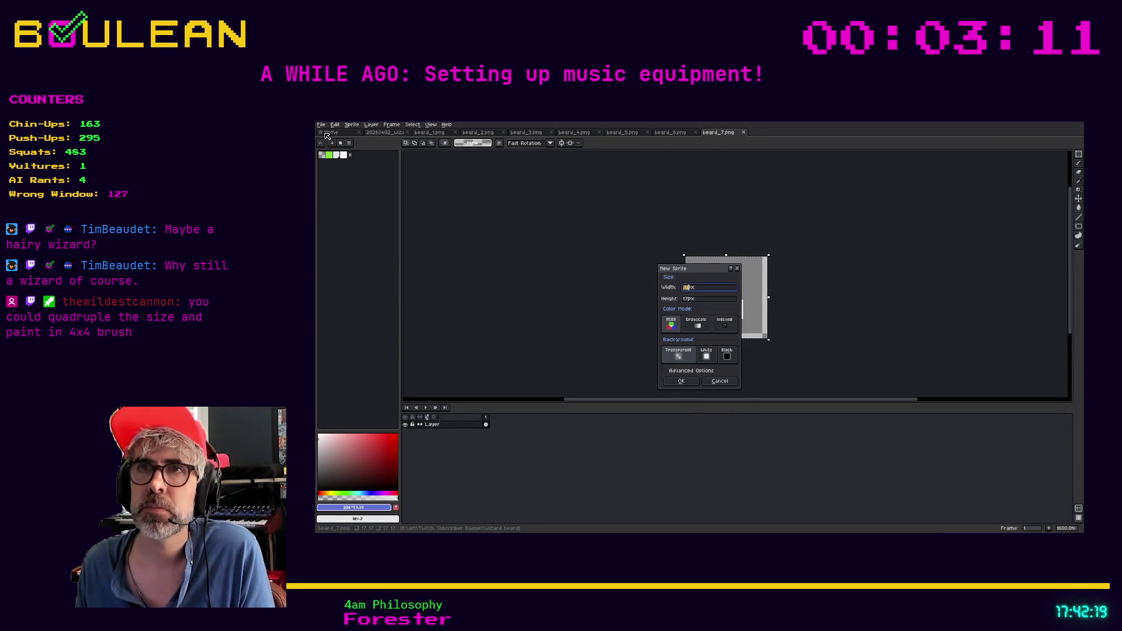
text(18)
key(Tab)
text(18)
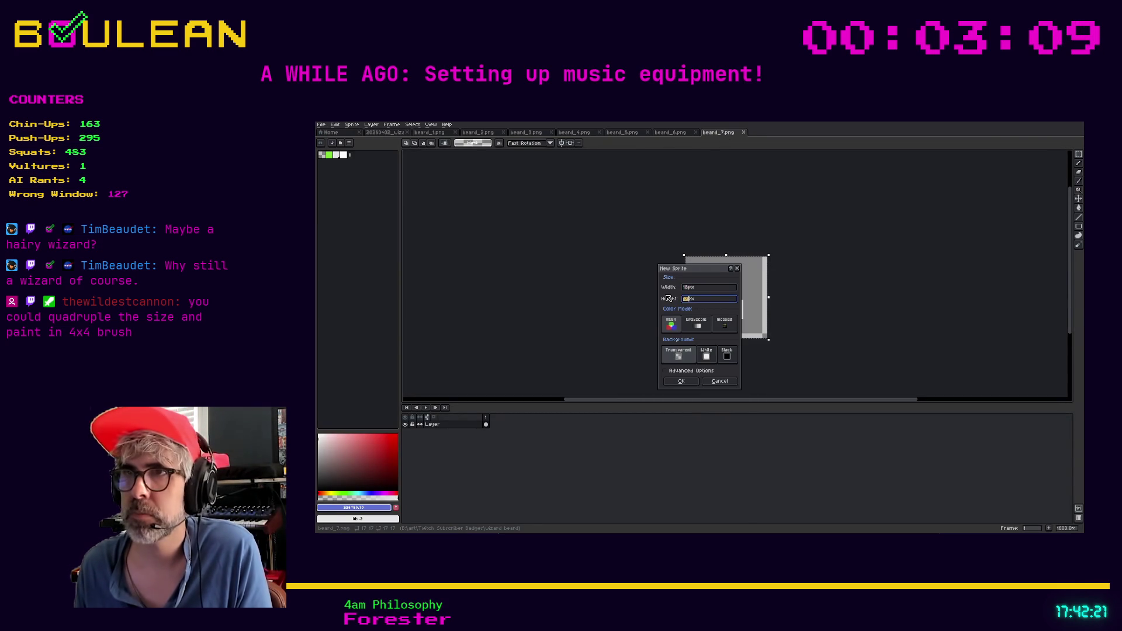
click(681, 381)
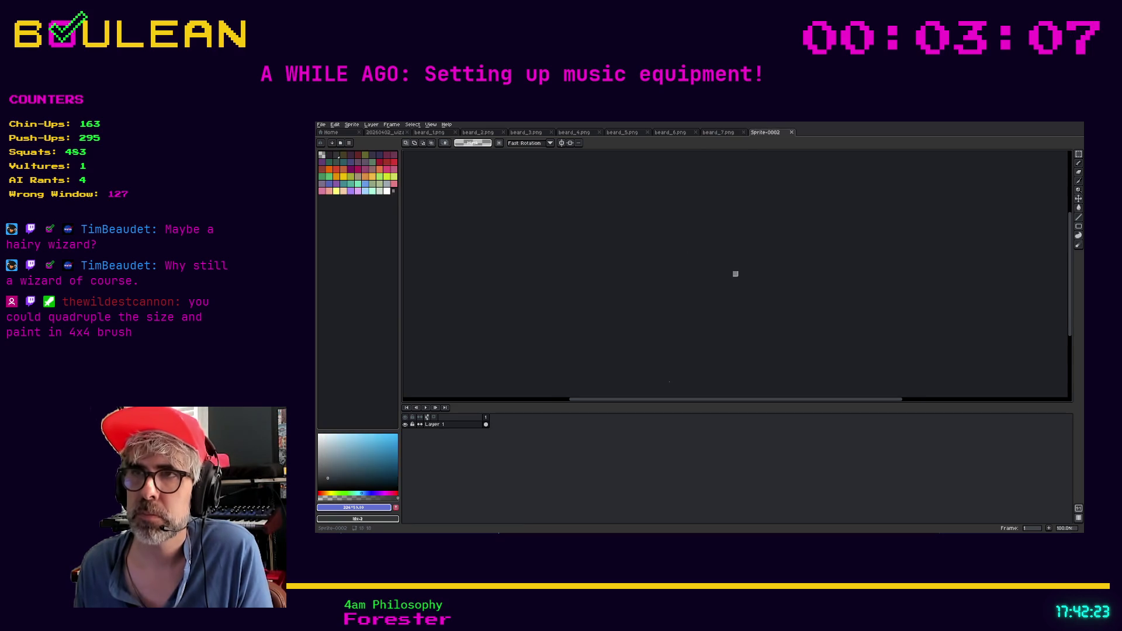
- Go back to the wizard sprite's tab
scroll(789, 277, up, 10)
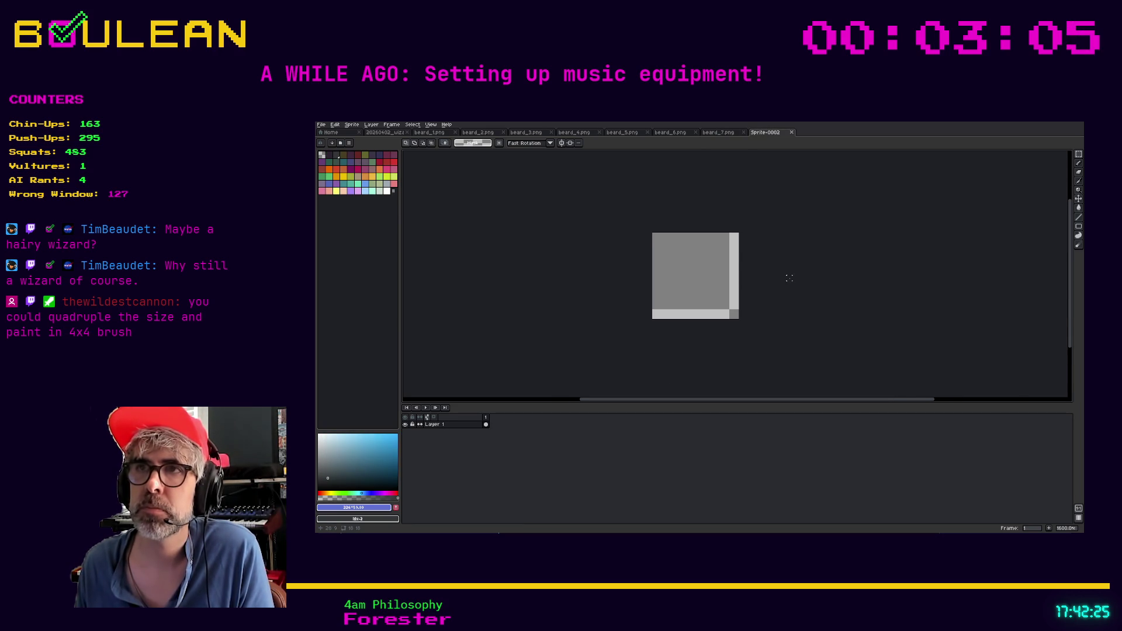
scroll(790, 278, down, 1)
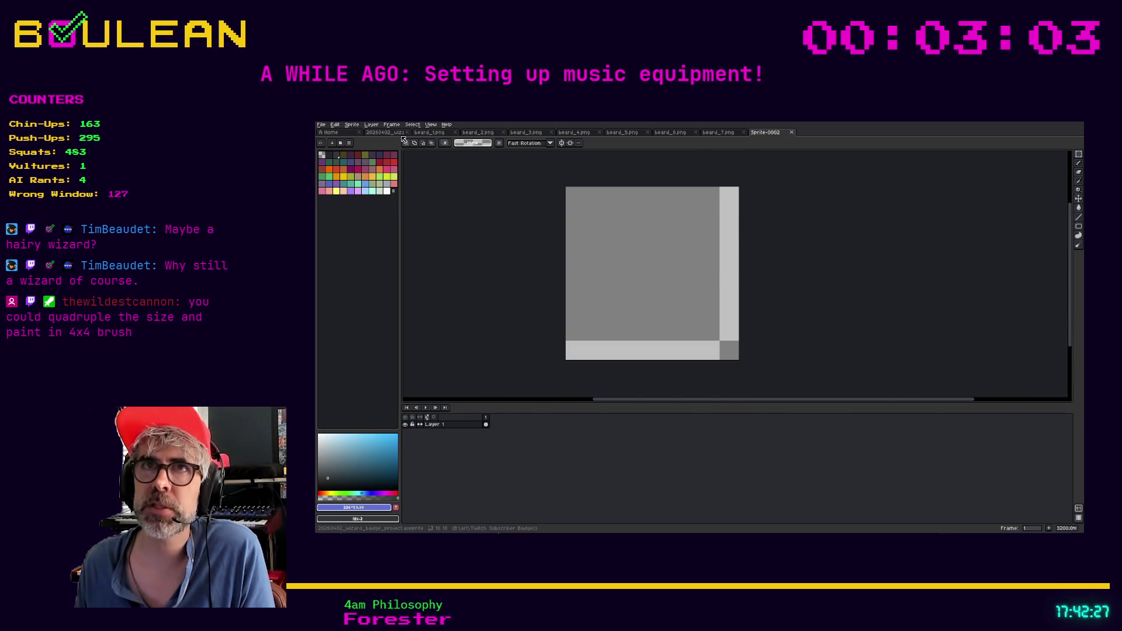
click(396, 133)
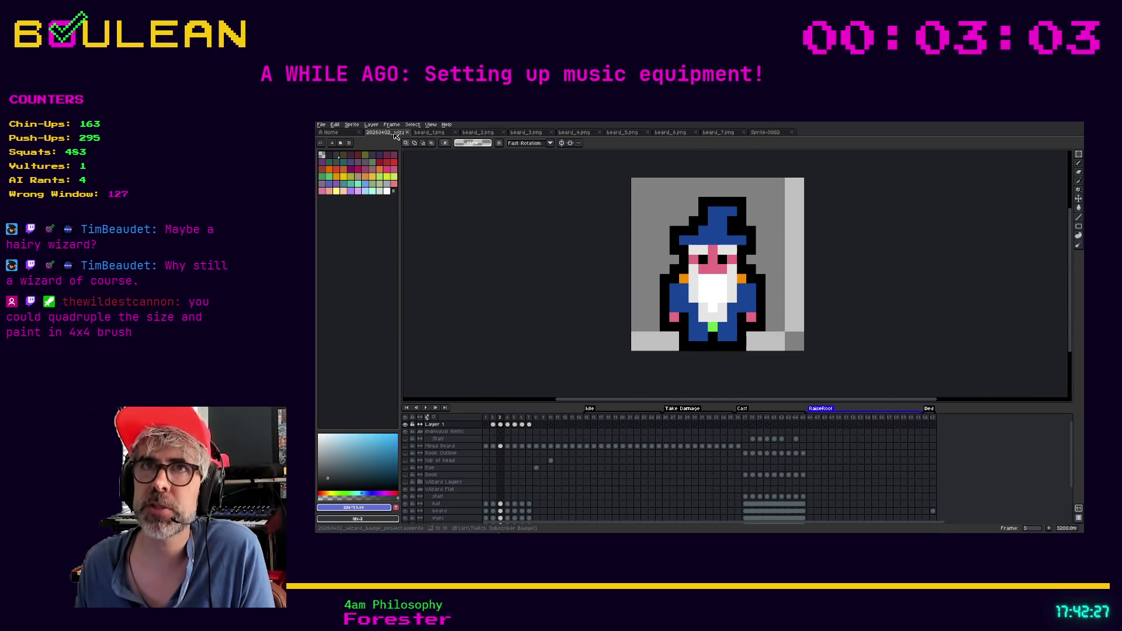
- On the wizard's first frame, enlarge the timeline and toggle the head, arm and torso layers to inspect them
click(487, 417)
drag(508, 405, 504, 319)
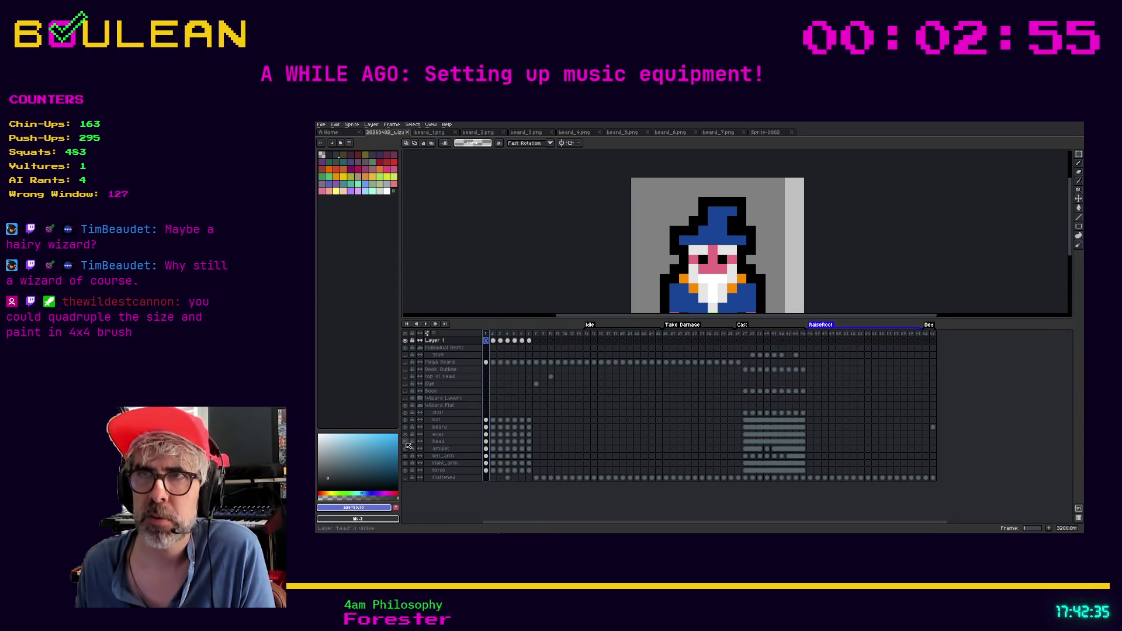
click(435, 443)
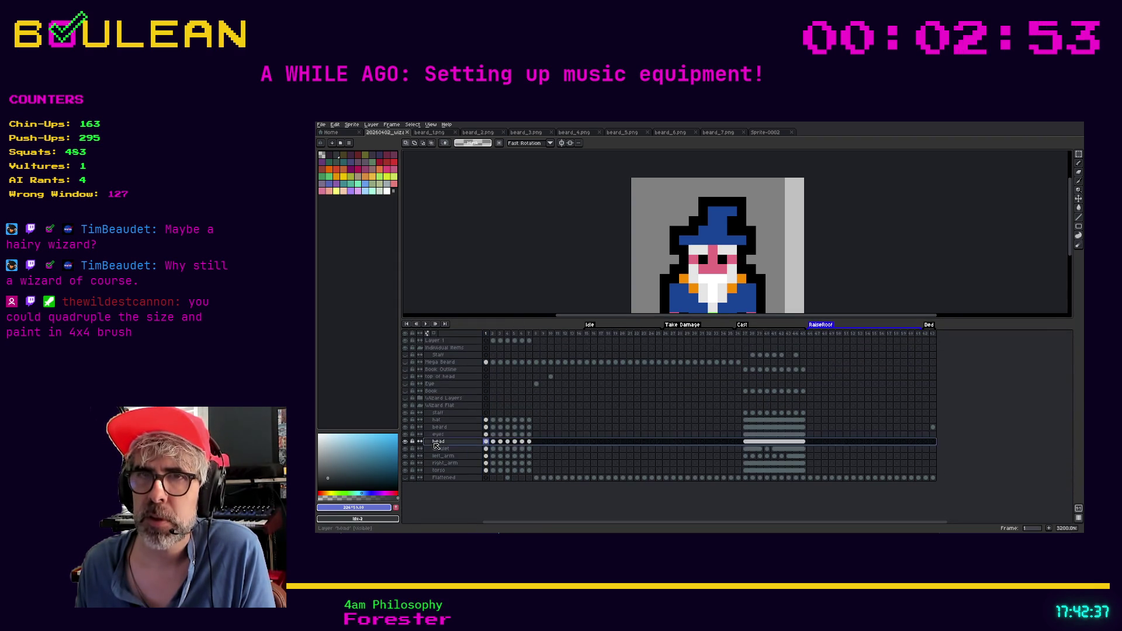
click(407, 443)
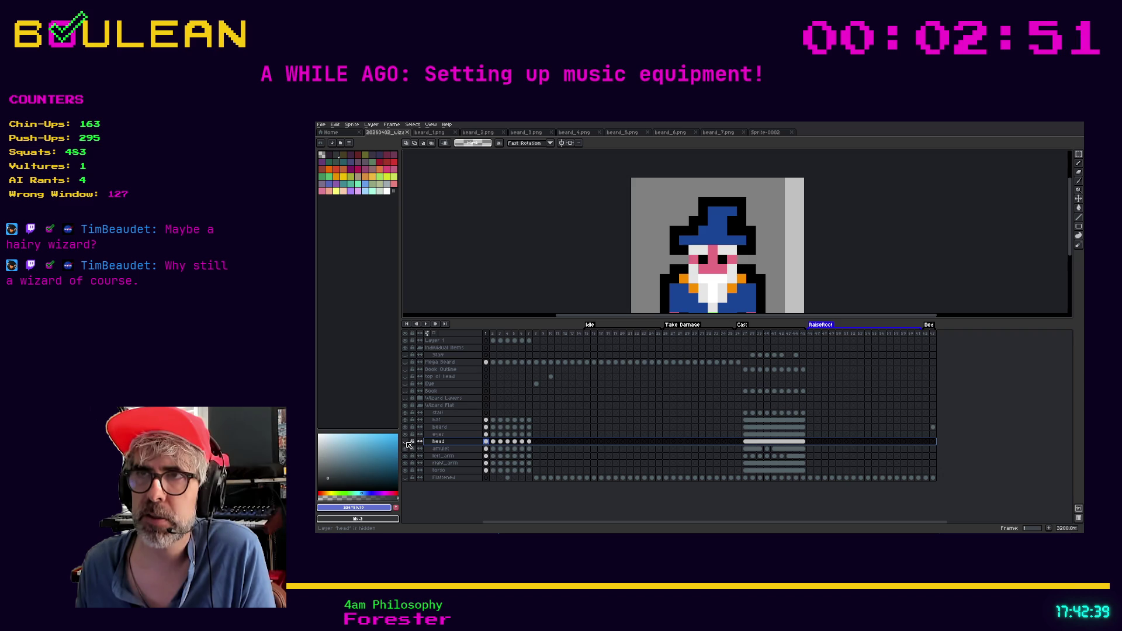
click(407, 442)
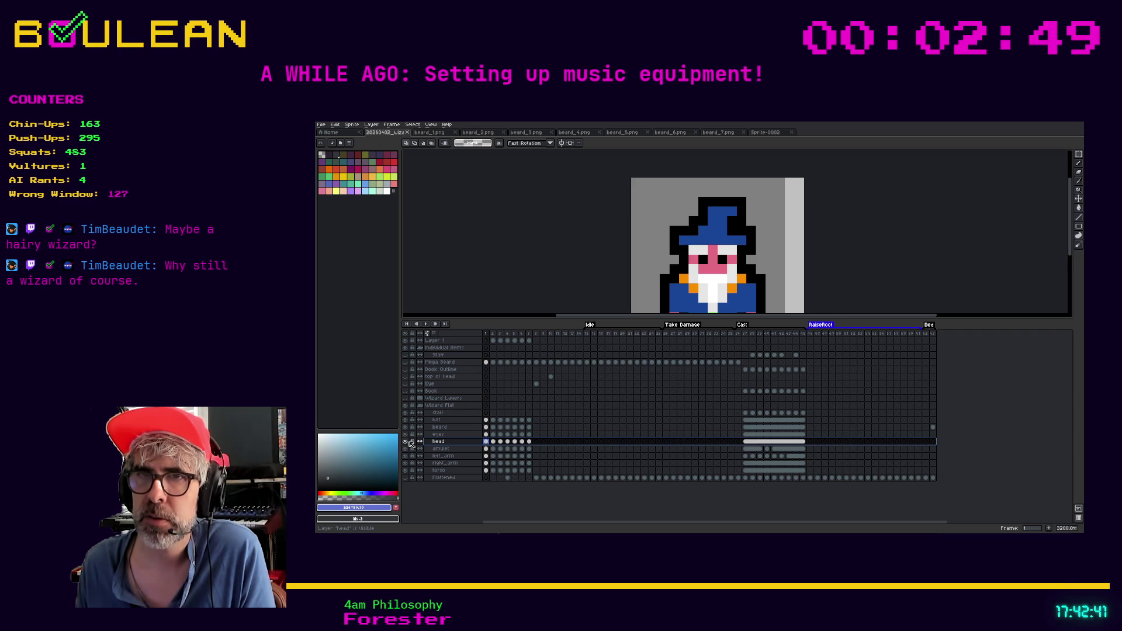
click(448, 449)
click(449, 457)
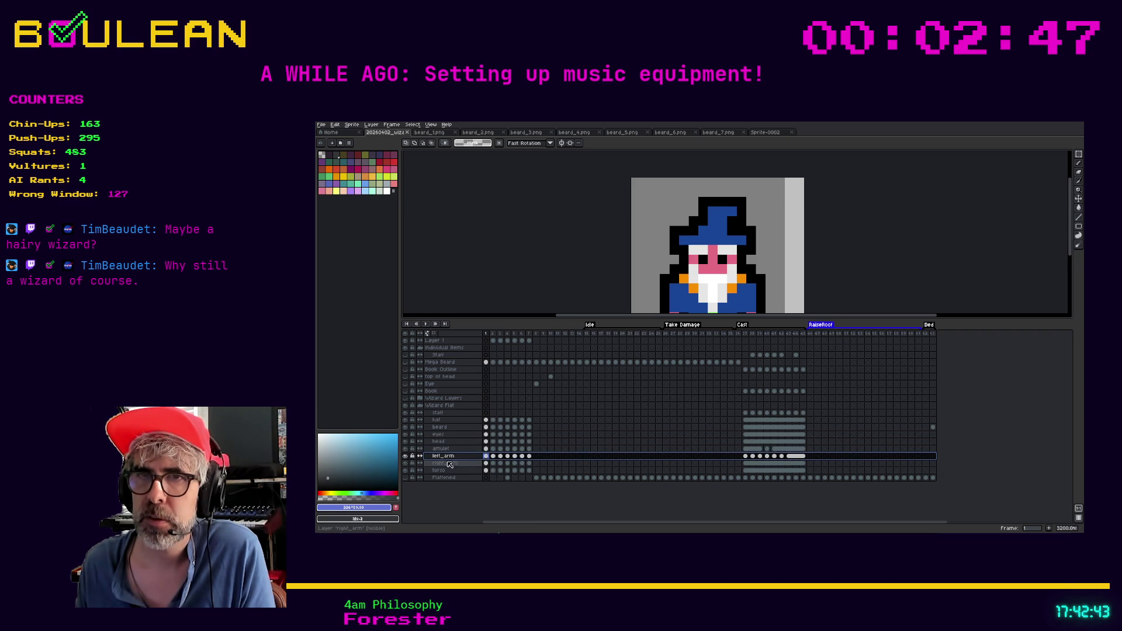
click(407, 457)
click(407, 457)
click(408, 461)
click(408, 461)
click(407, 470)
click(407, 470)
click(407, 470)
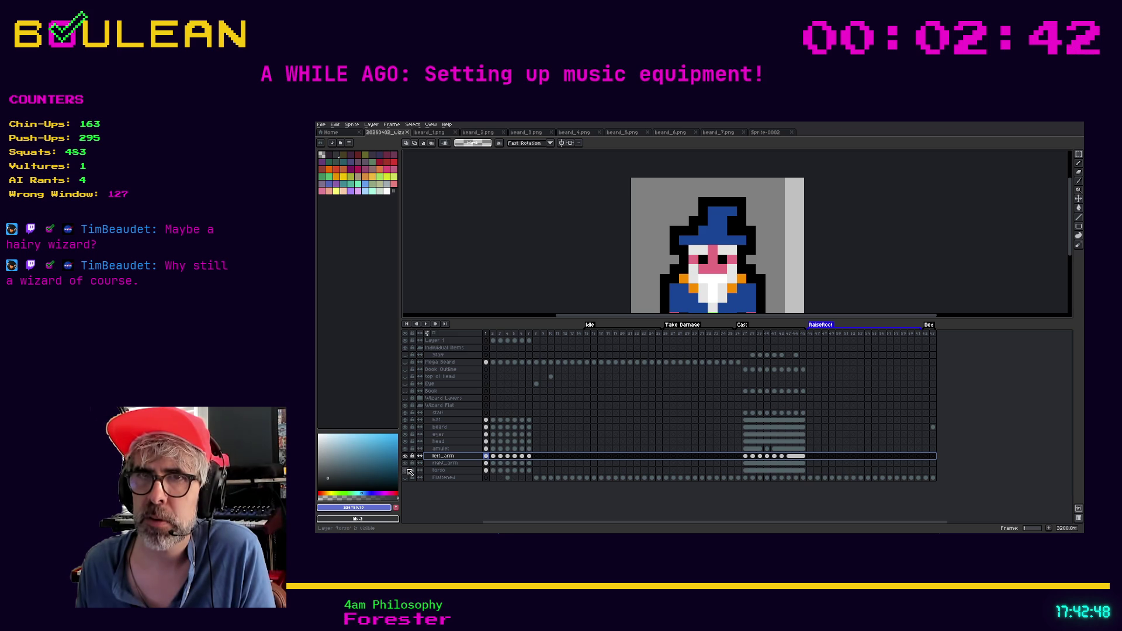
- Identify the eyes layer, select it and paste it into Sprite-0002
click(406, 435)
click(405, 434)
click(406, 436)
click(406, 436)
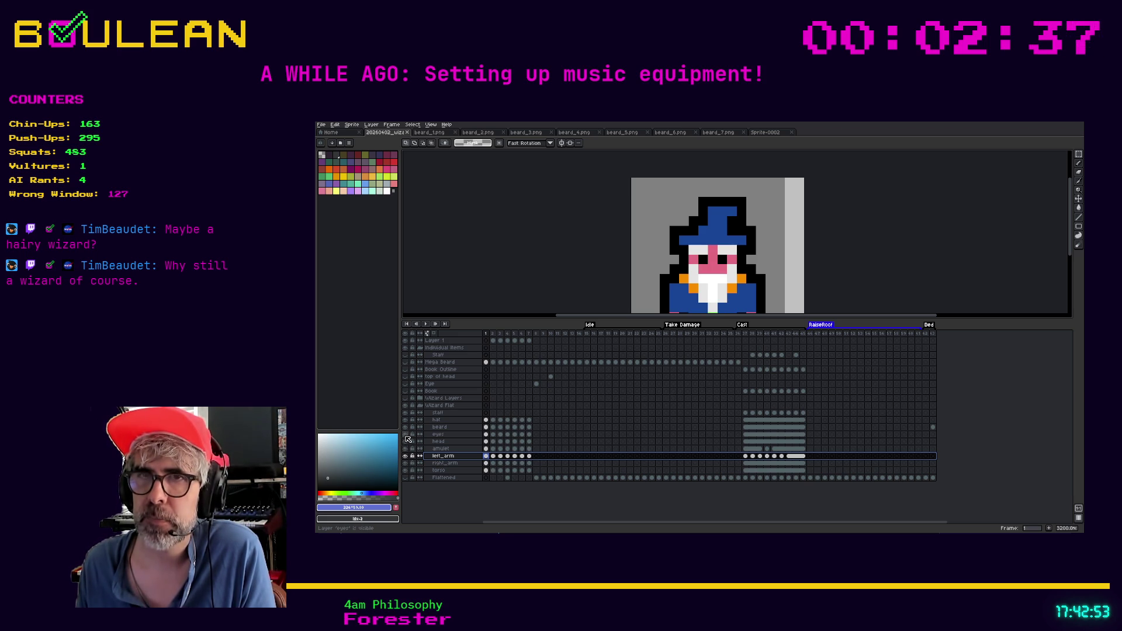
click(438, 434)
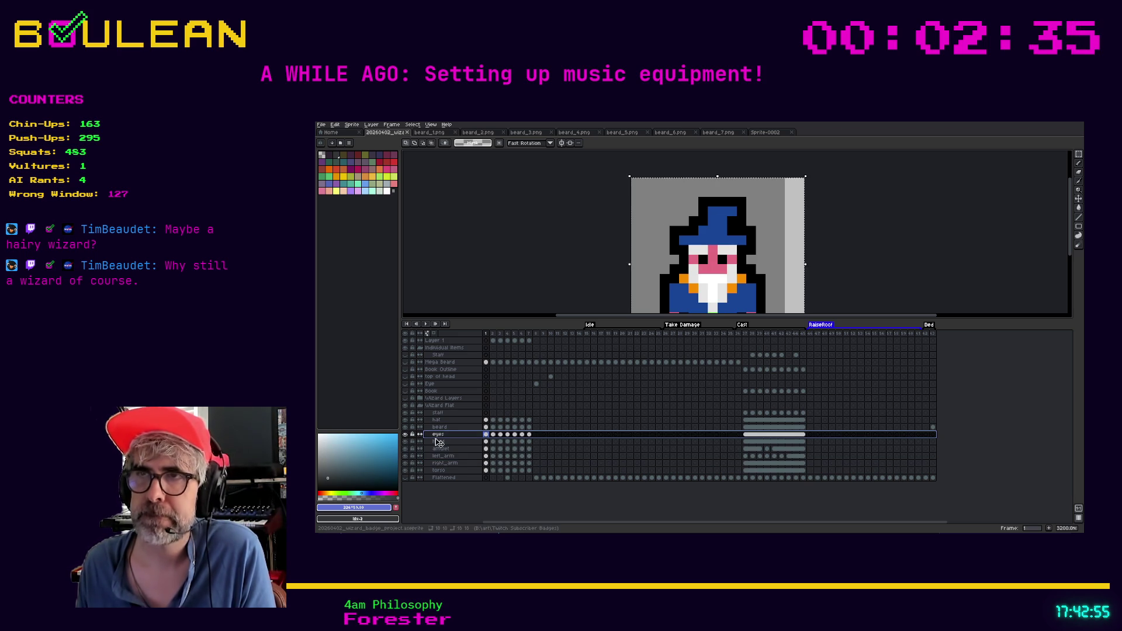
click(765, 132)
key(ctrl+v)
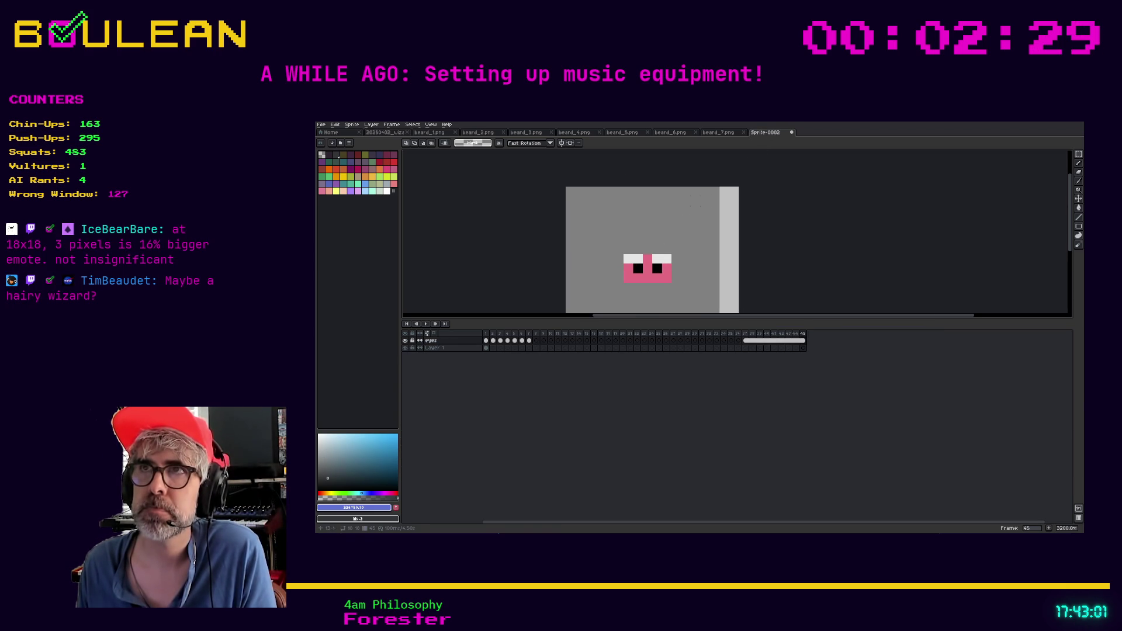
- Paste the beard from beard_1.png into Sprite-0002, moved down one pixel
click(429, 132)
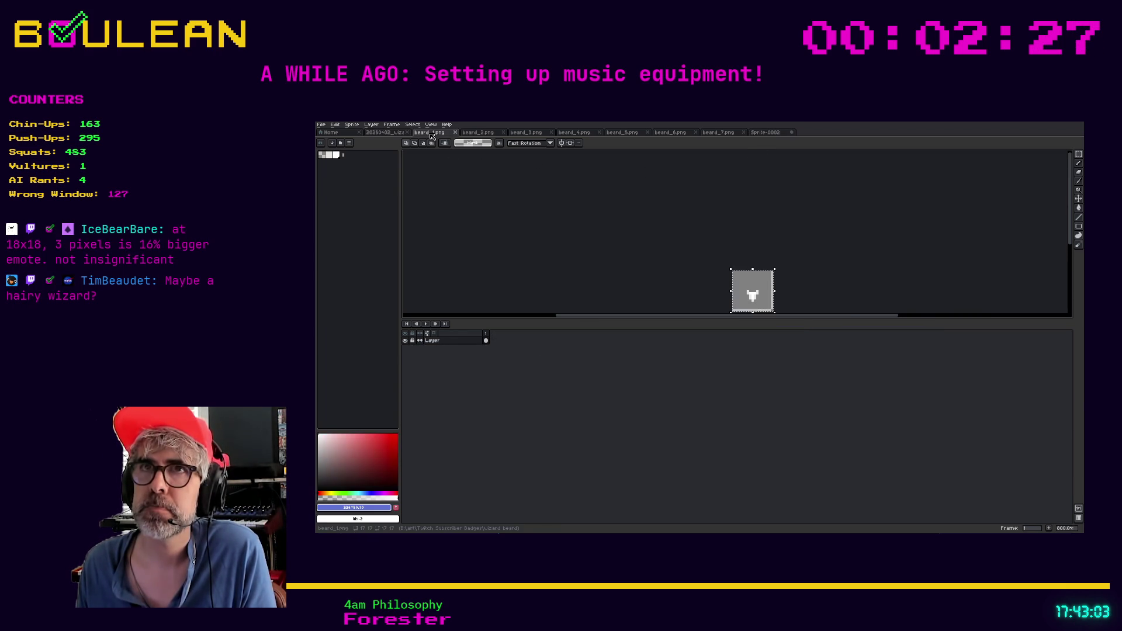
click(764, 132)
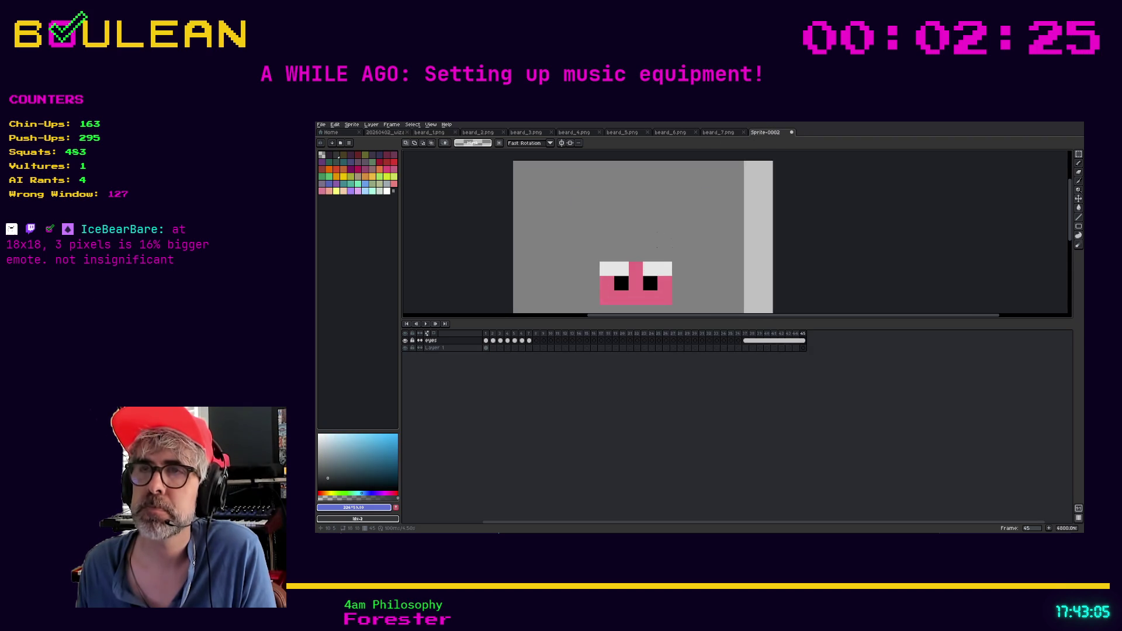
key(ctrl+v)
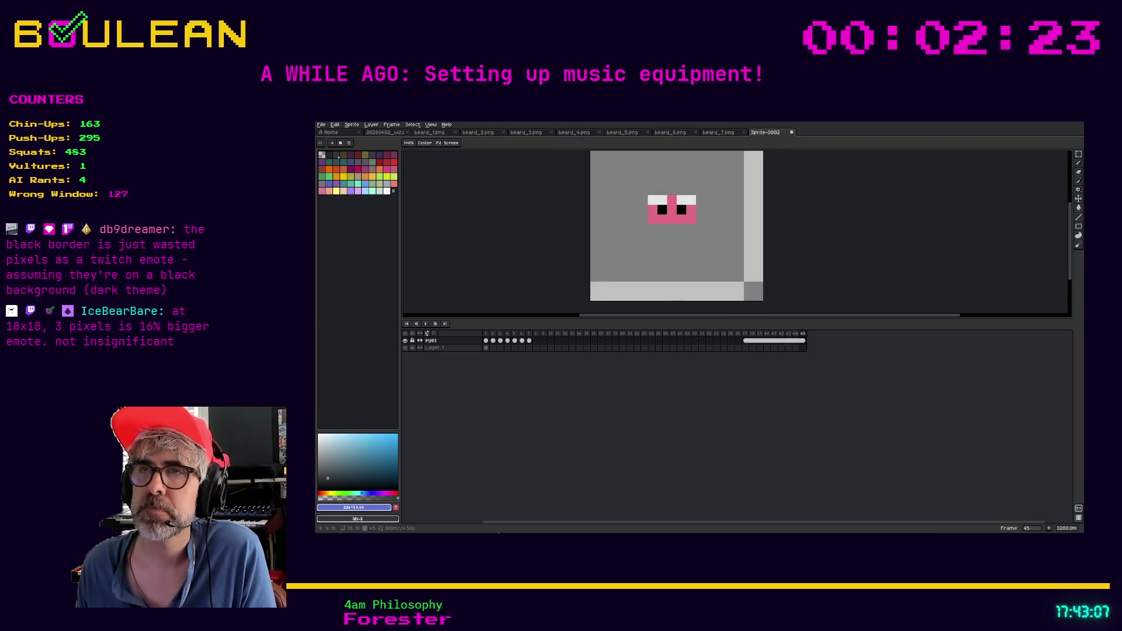
drag(675, 238, 678, 245)
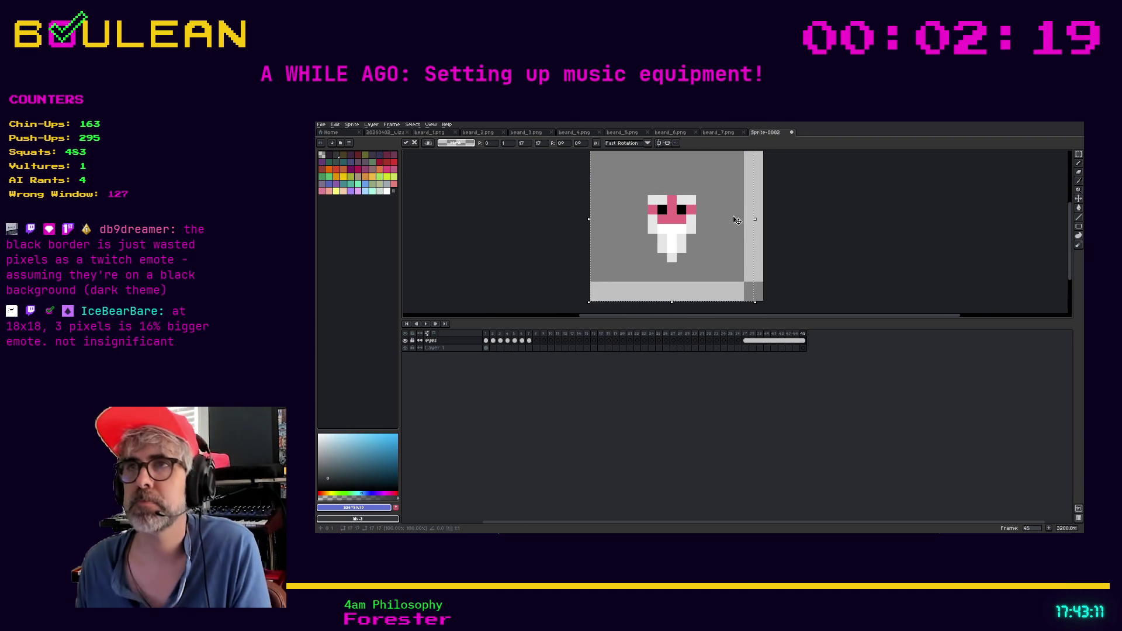
key(Return)
- Zoom out and review frames 1, 2, 4, 6 and 7, ending on frame 1
scroll(733, 198, up, 2)
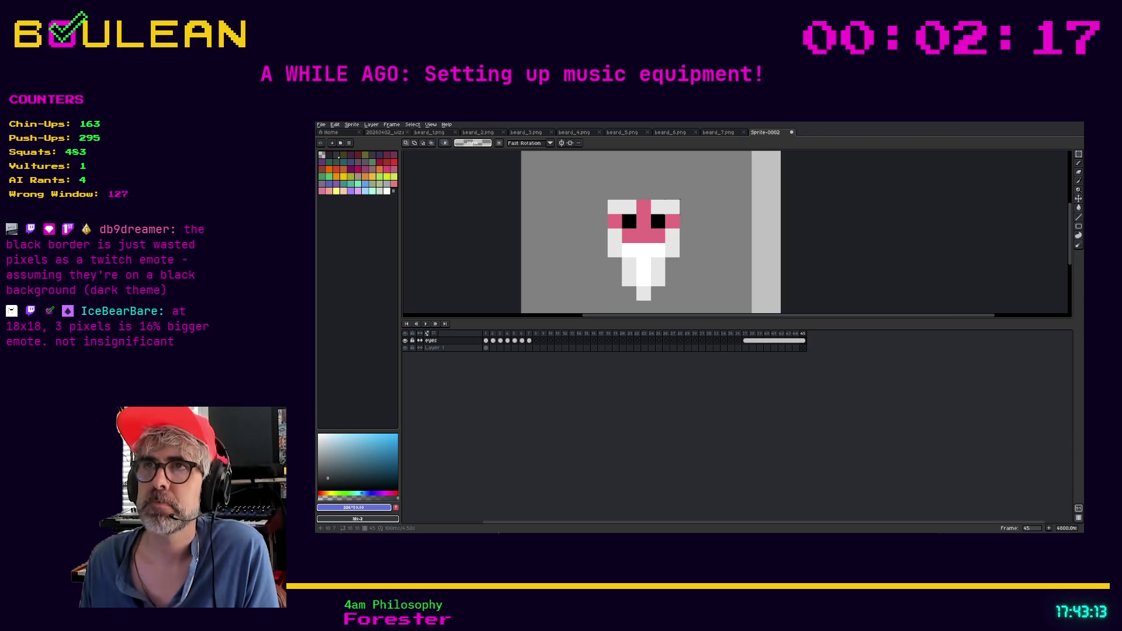
scroll(667, 203, down, 2)
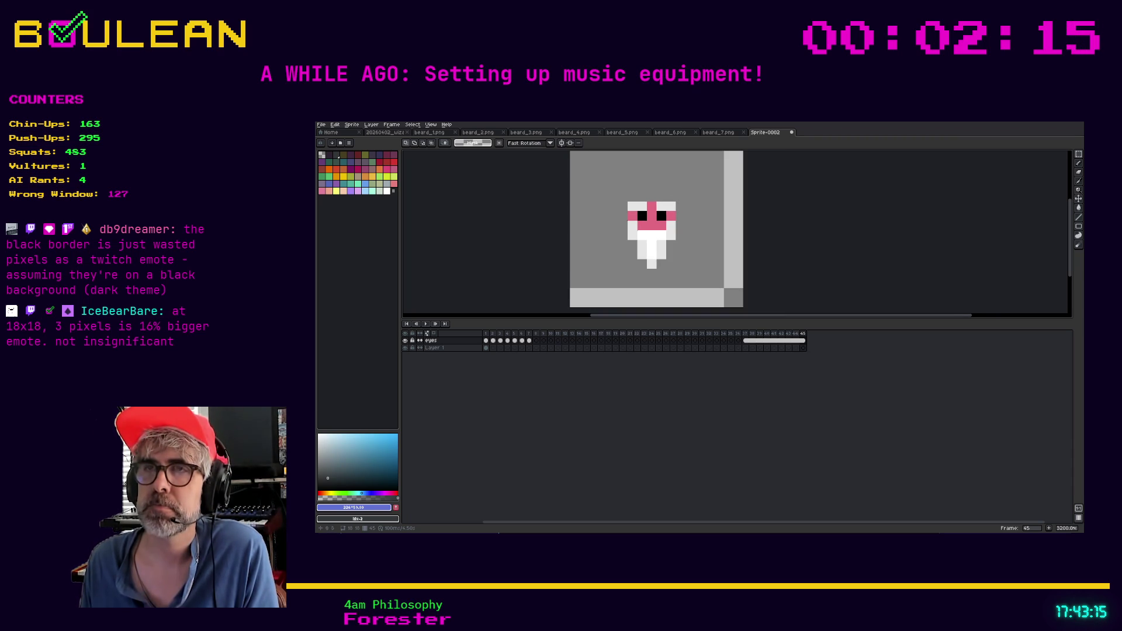
click(487, 334)
click(496, 335)
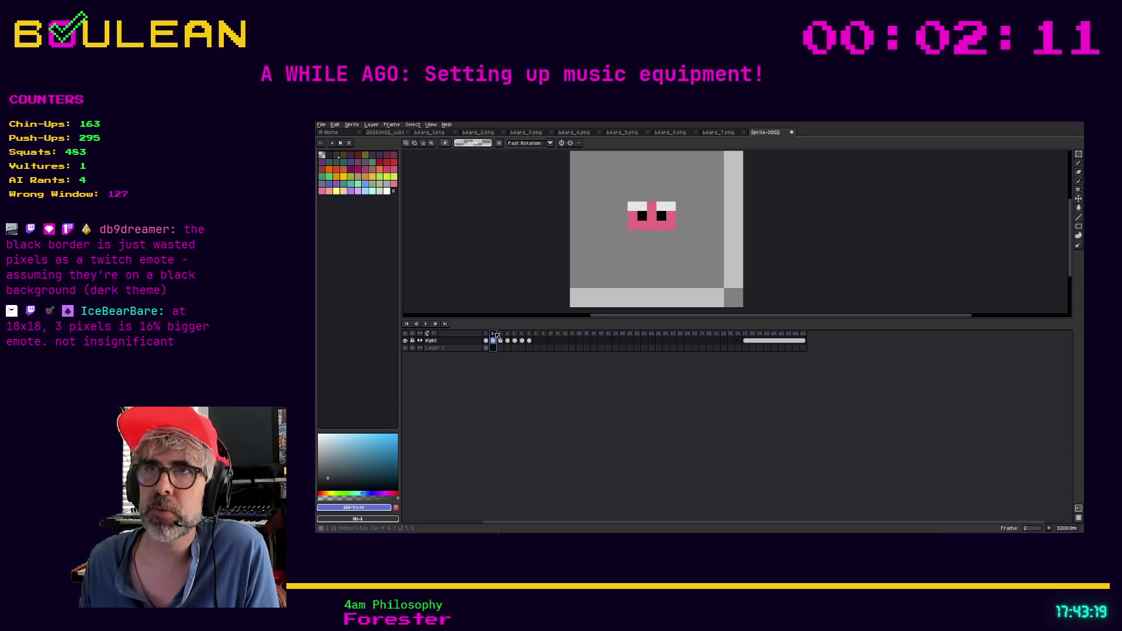
click(489, 334)
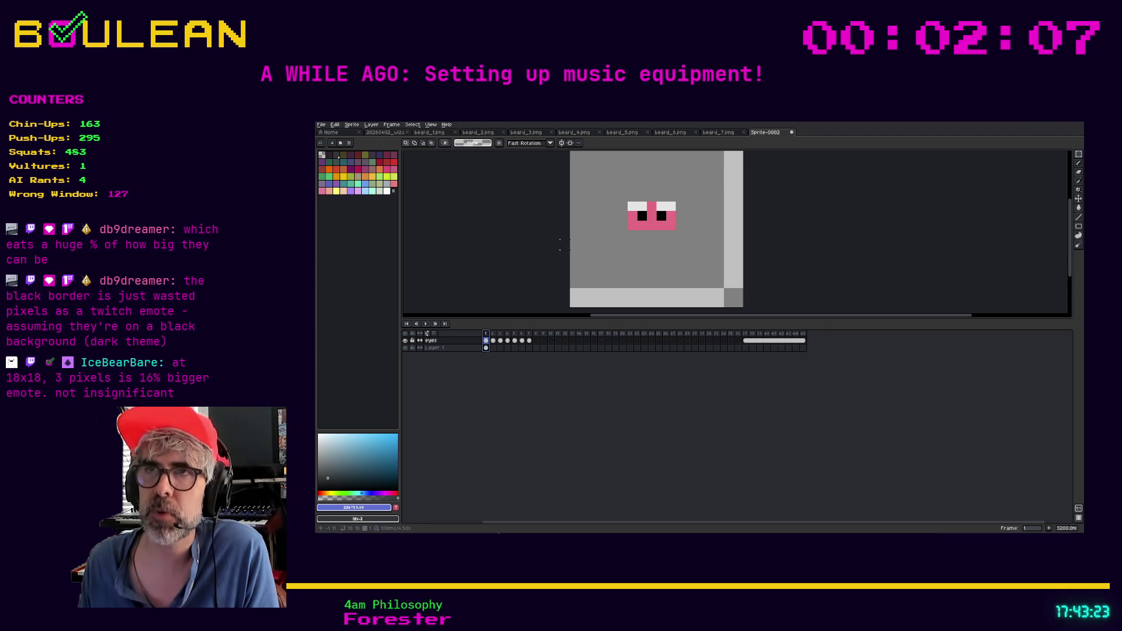
key(minus)
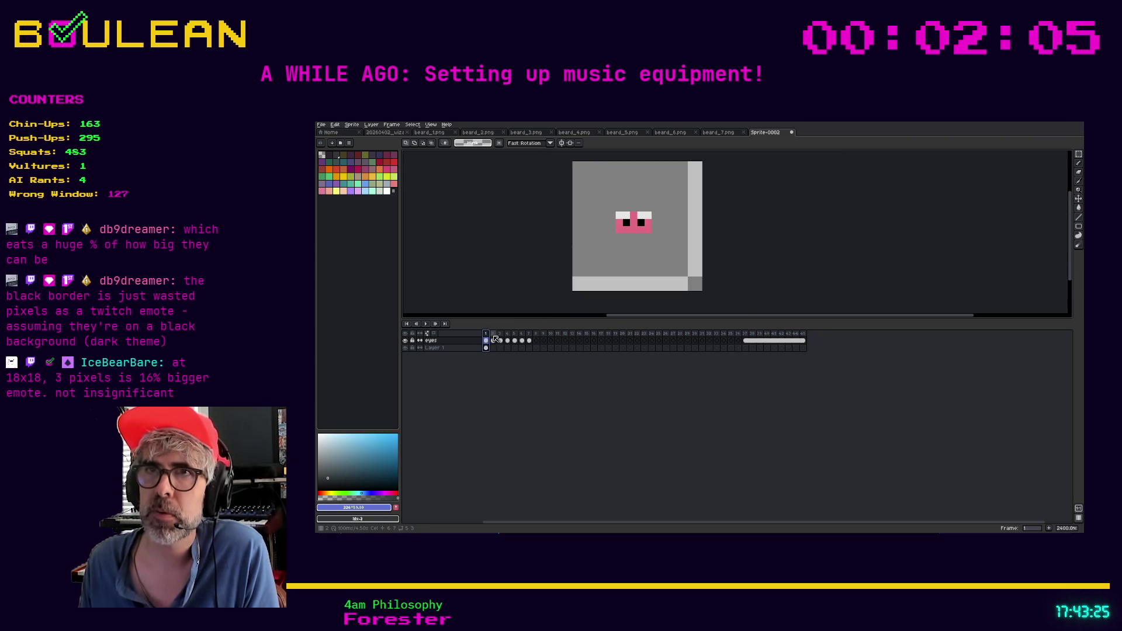
click(509, 339)
click(523, 339)
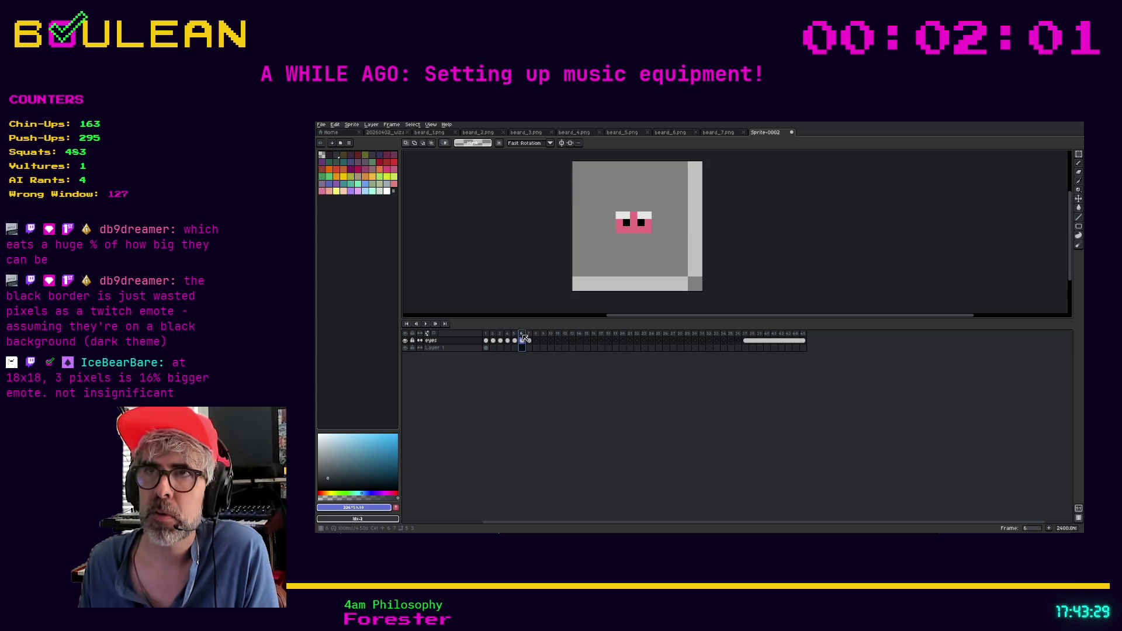
click(531, 338)
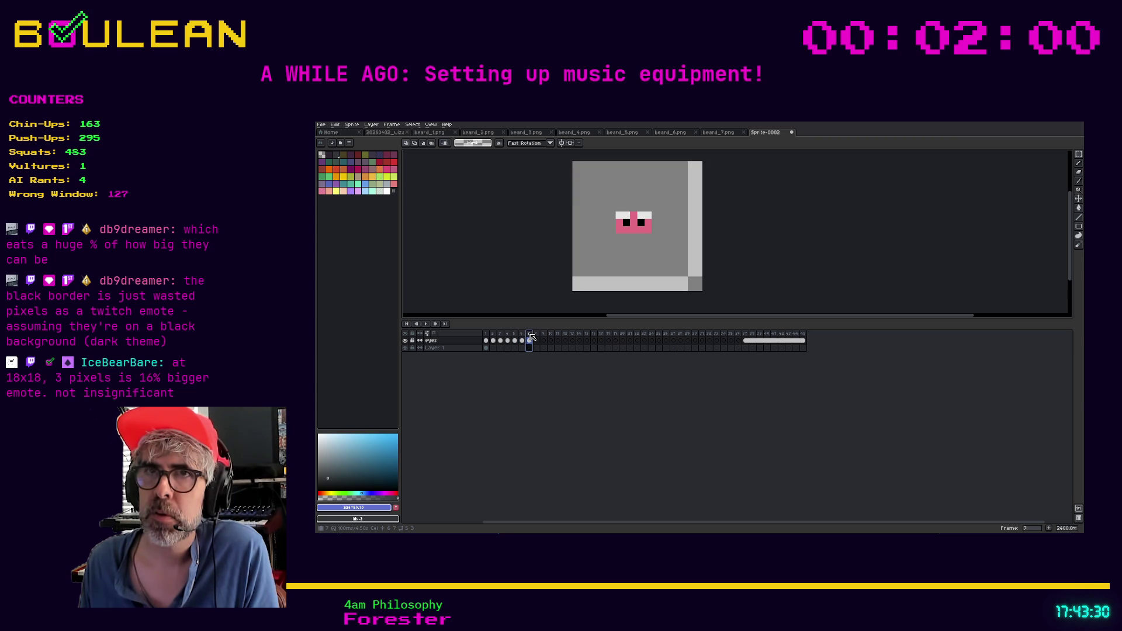
click(486, 340)
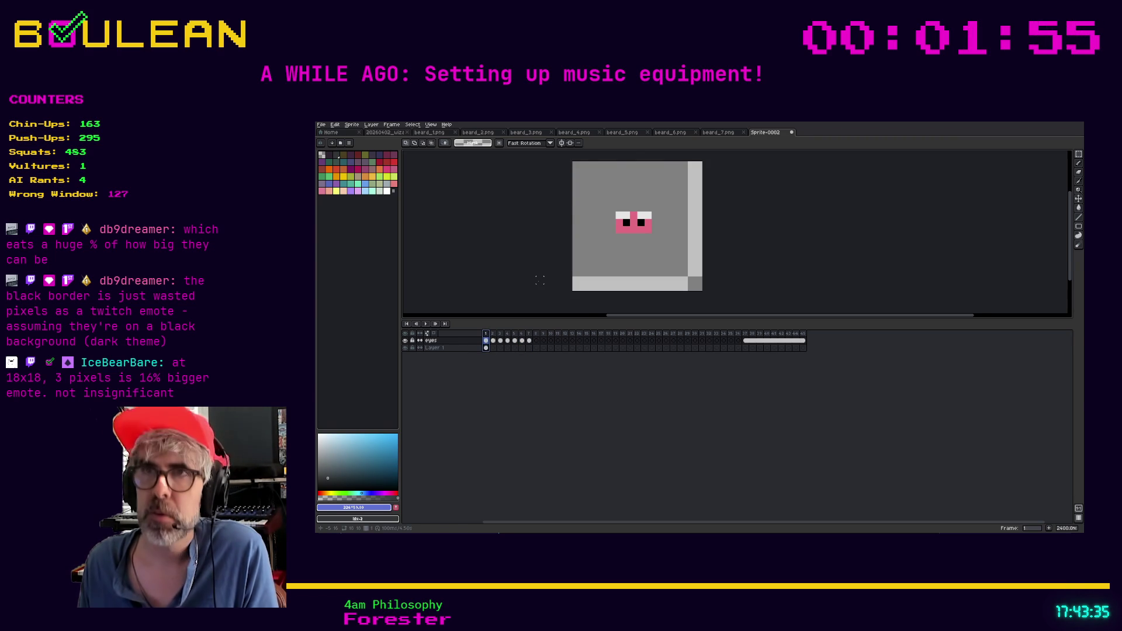
- Paste the beard on frame 1, shifted one pixel down, and check it
key(ctrl+v)
drag(638, 241, 637, 248)
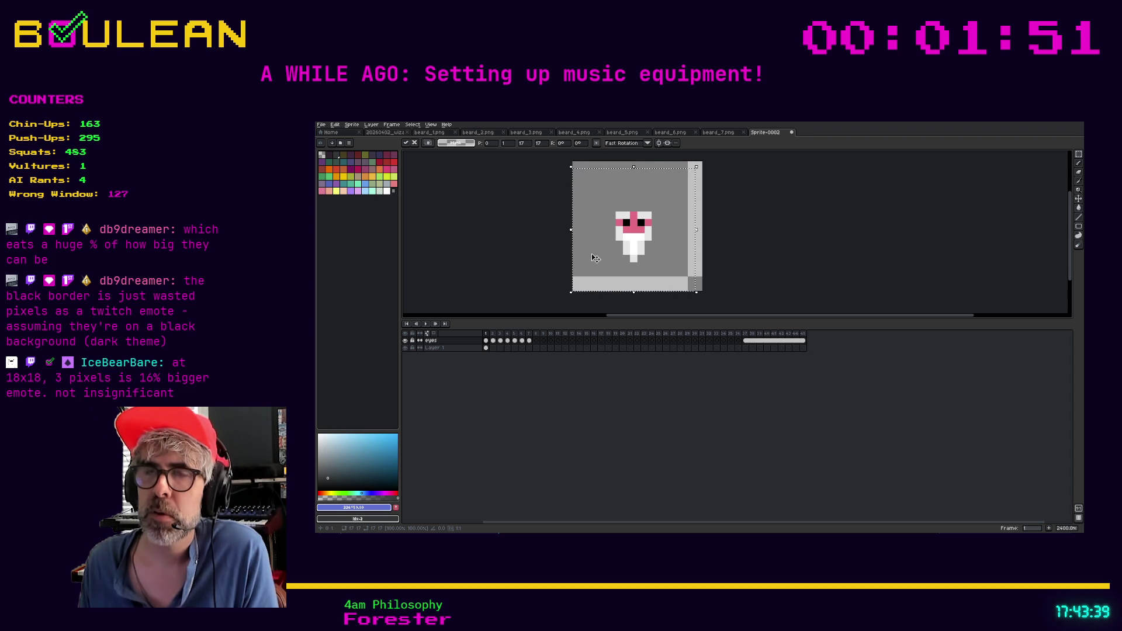
click(532, 294)
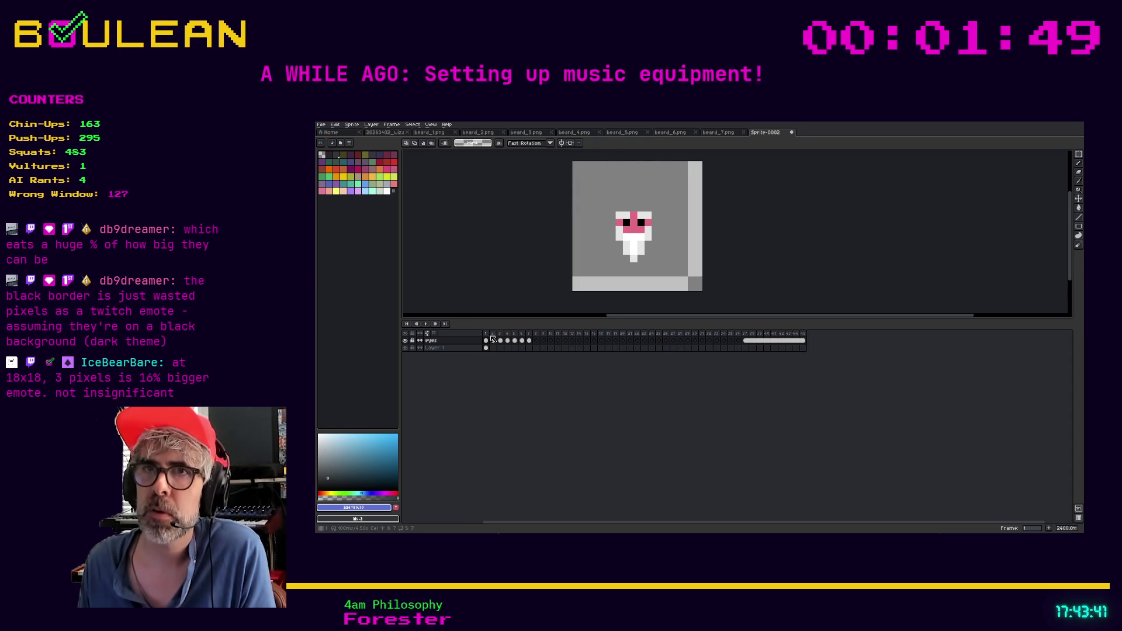
click(494, 338)
click(485, 333)
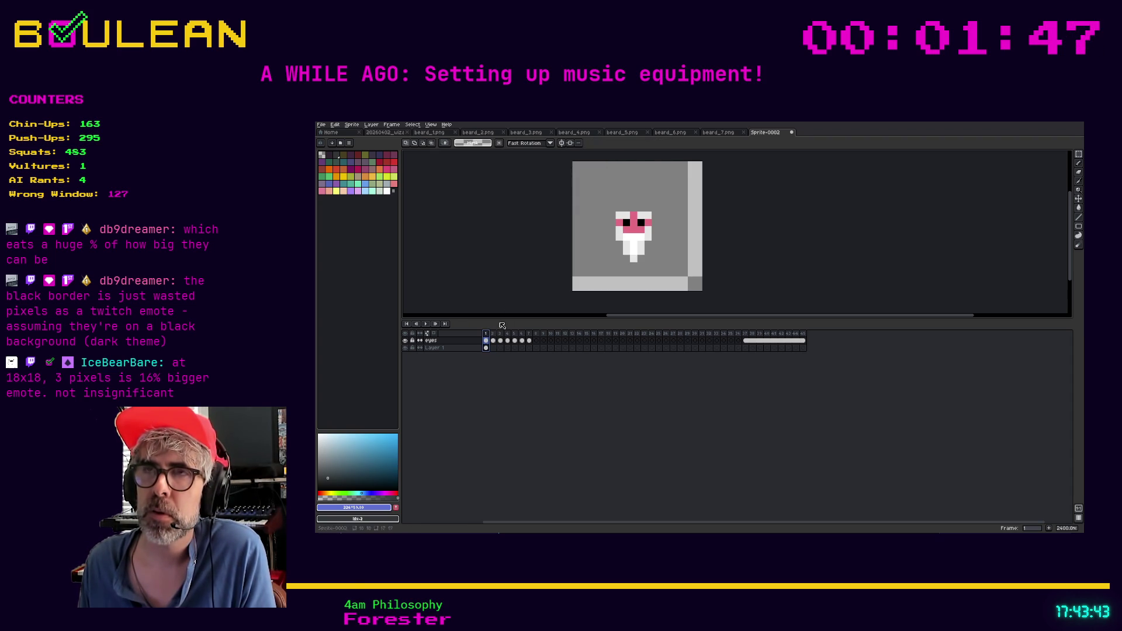
- Paste the beard_7.png beard onto frame 7, one pixel lower, and recentre the view
click(530, 336)
click(718, 132)
click(767, 133)
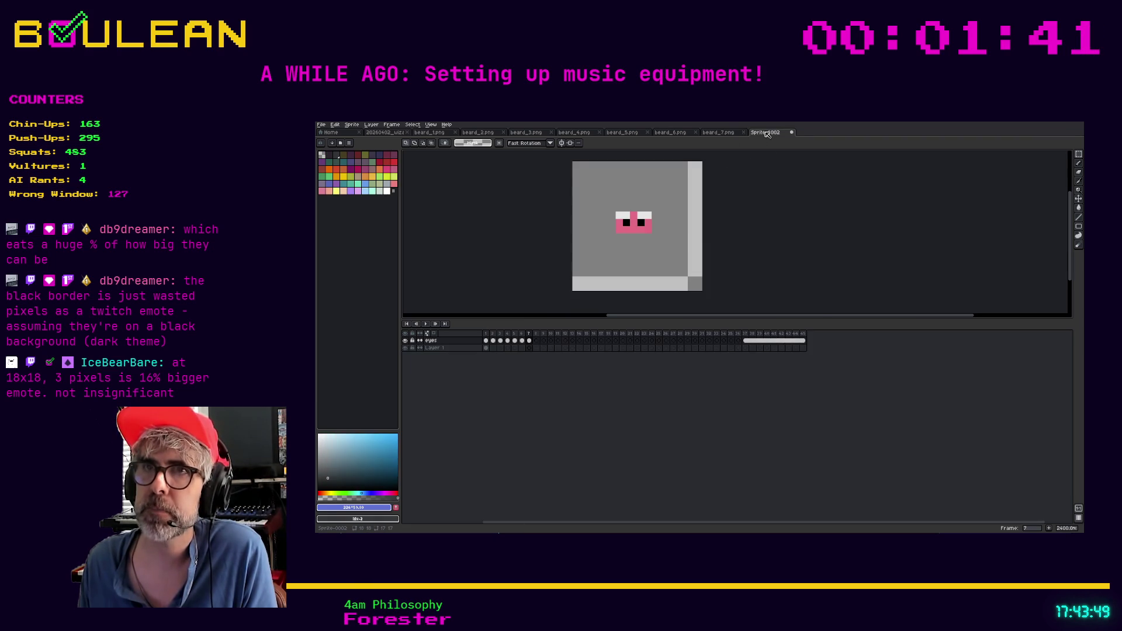
key(ctrl+v)
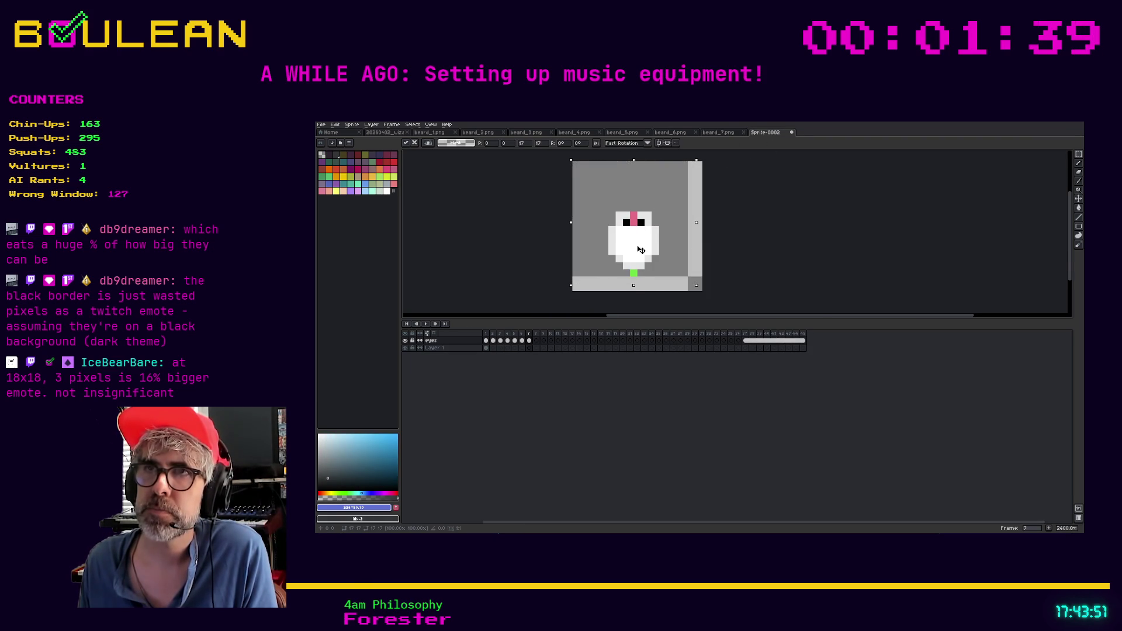
drag(642, 242, 640, 255)
key(Return)
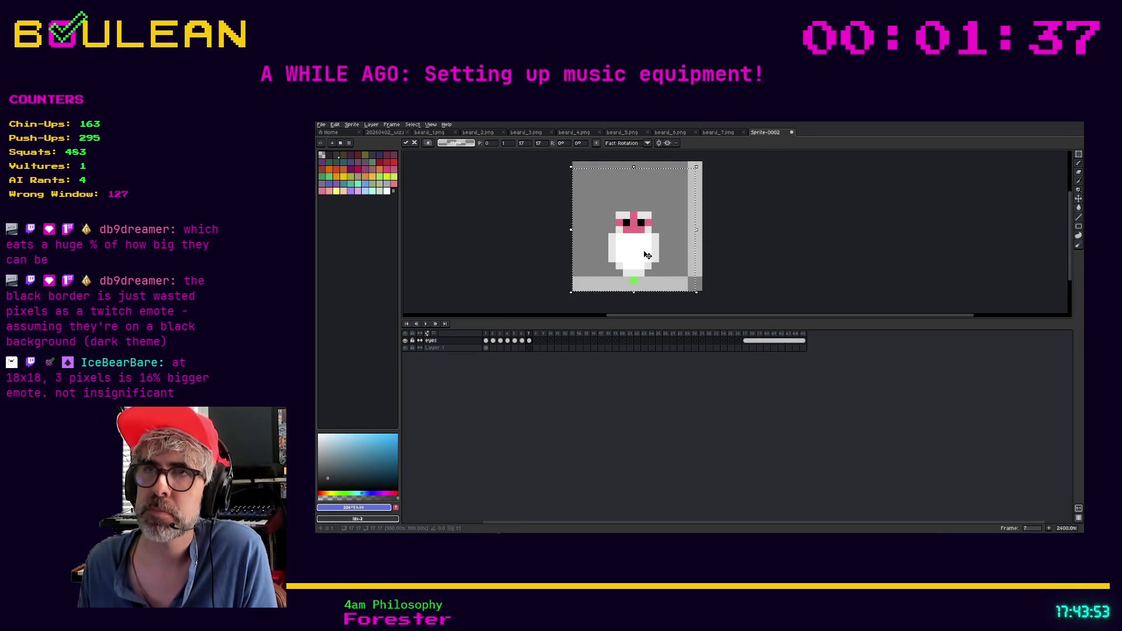
scroll(676, 222, up, 1)
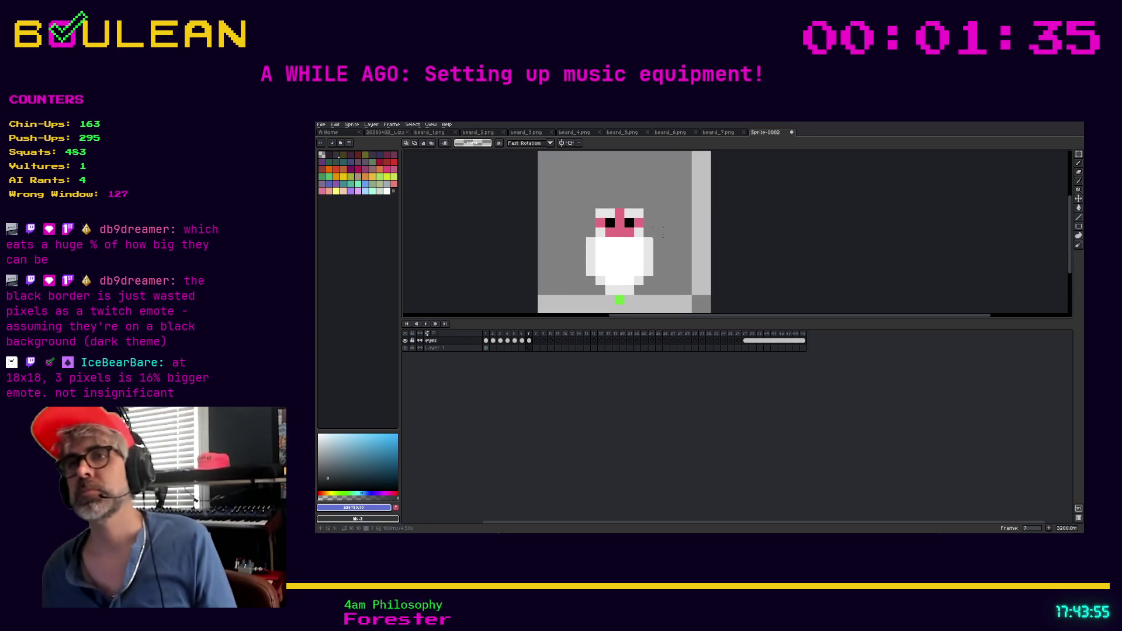
drag(696, 232, 791, 226)
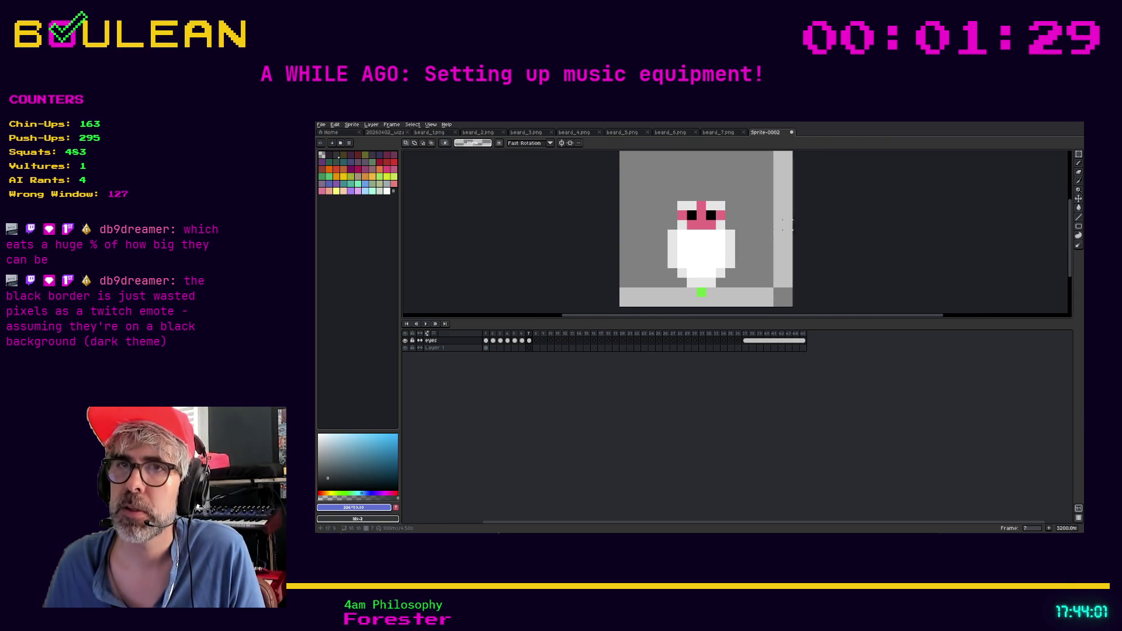
click(529, 348)
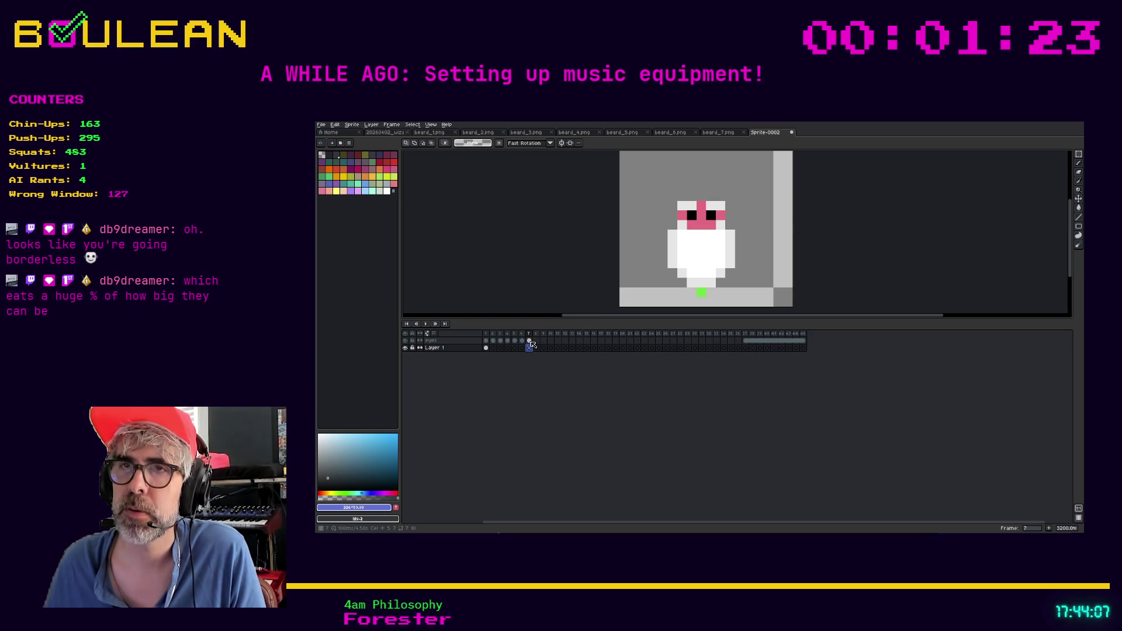
click(406, 350)
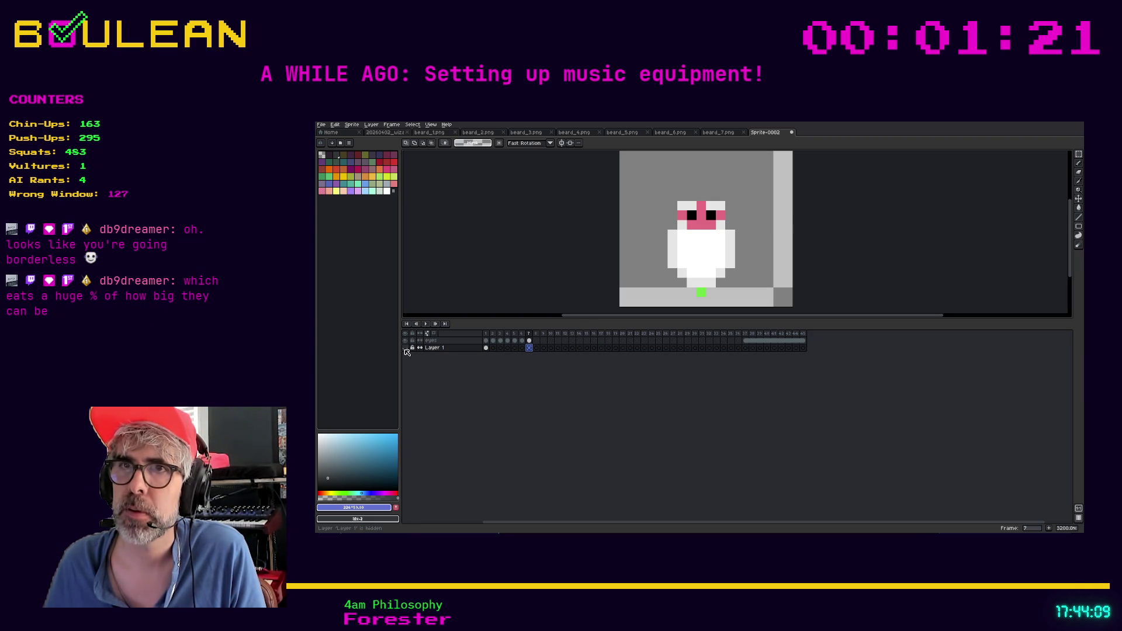
click(405, 349)
click(406, 348)
click(530, 341)
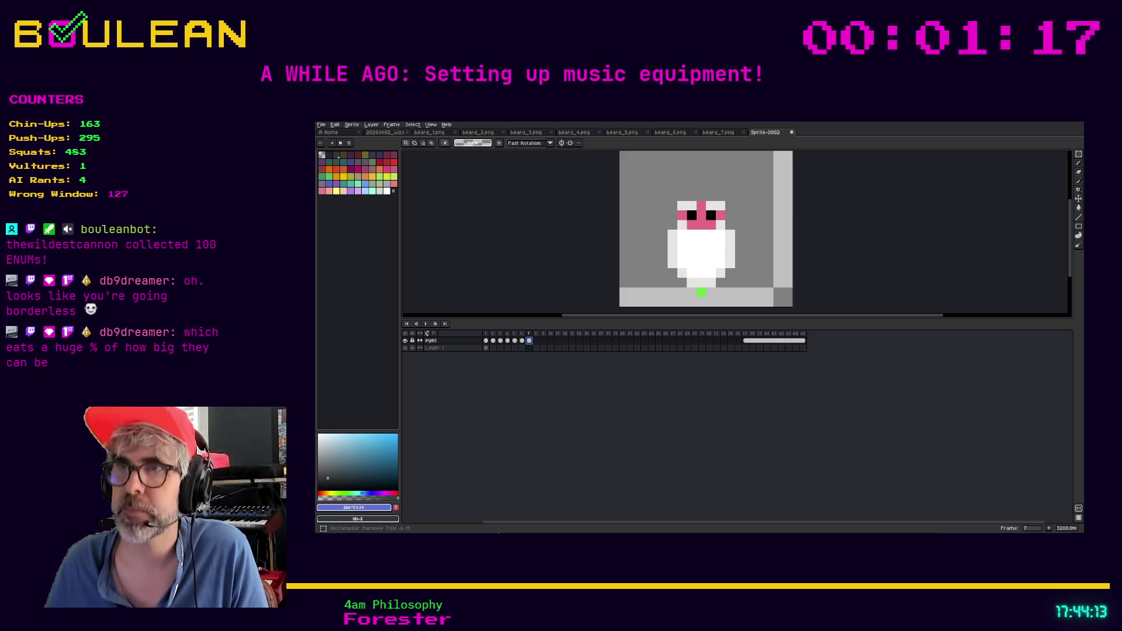
- Select the character and try several scale-ups, undoing and cancelling each attempt
drag(749, 292, 648, 191)
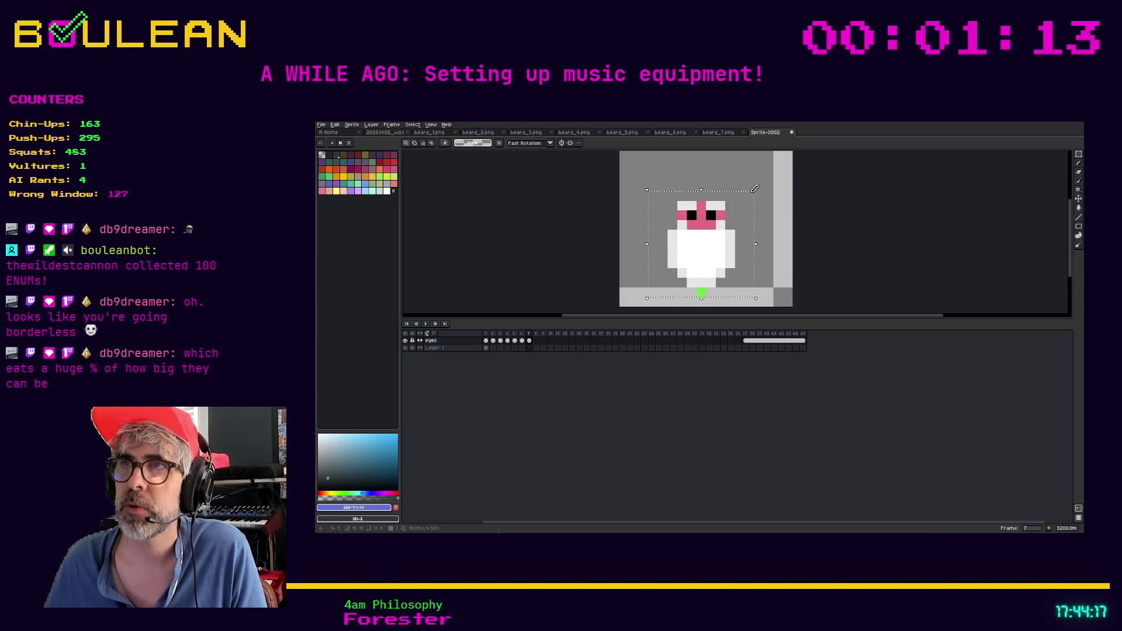
drag(758, 192, 780, 178)
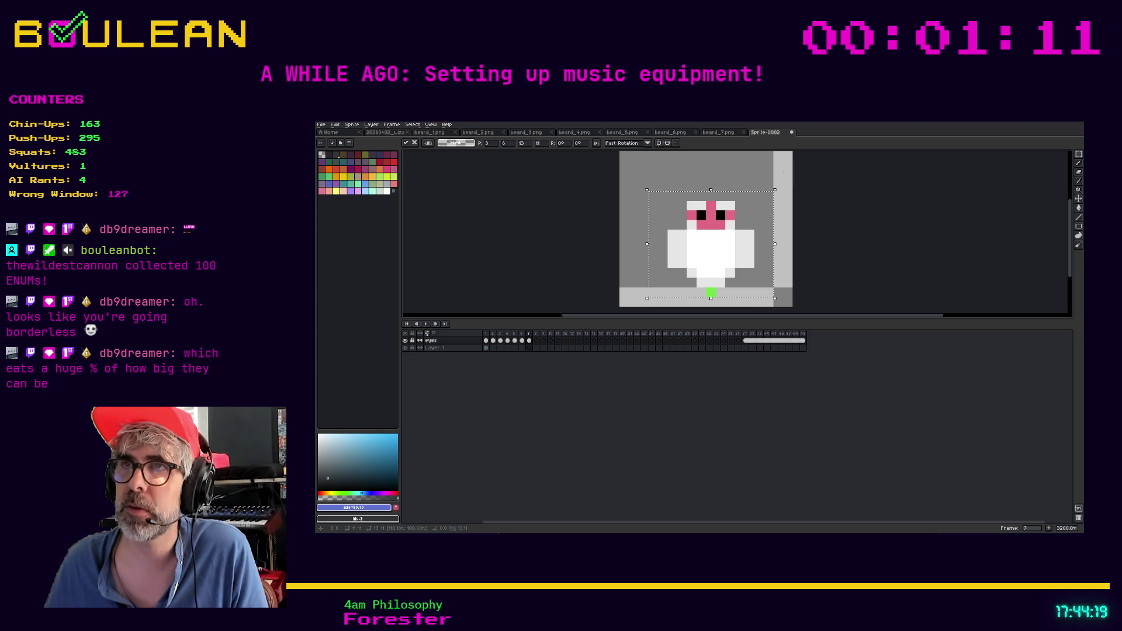
key(ctrl+z)
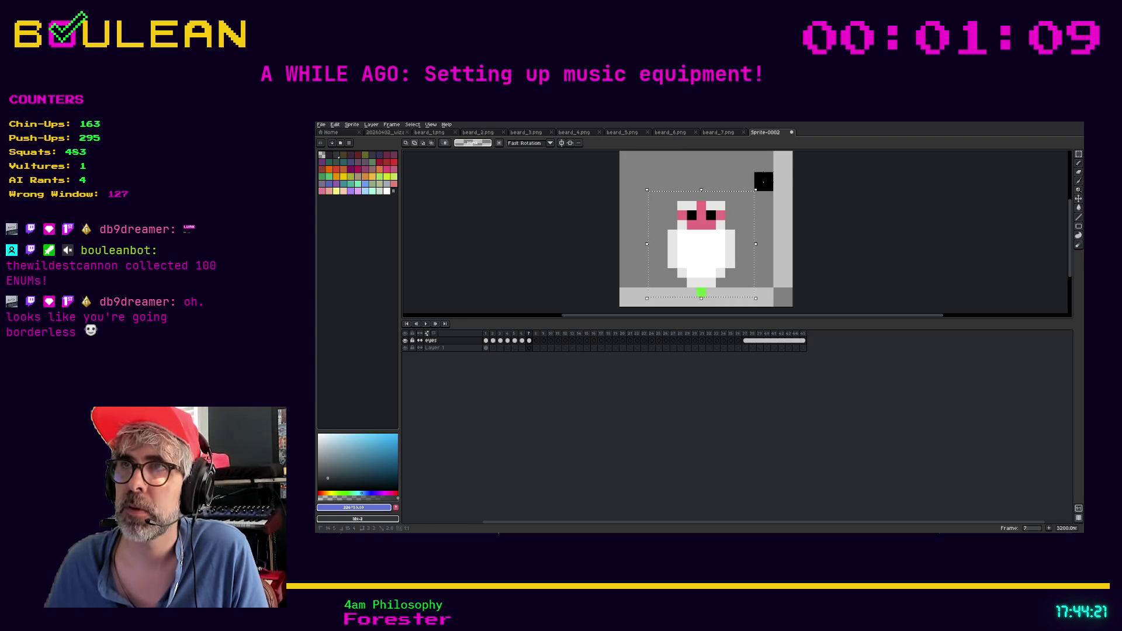
drag(783, 163, 783, 151)
key(ctrl+z)
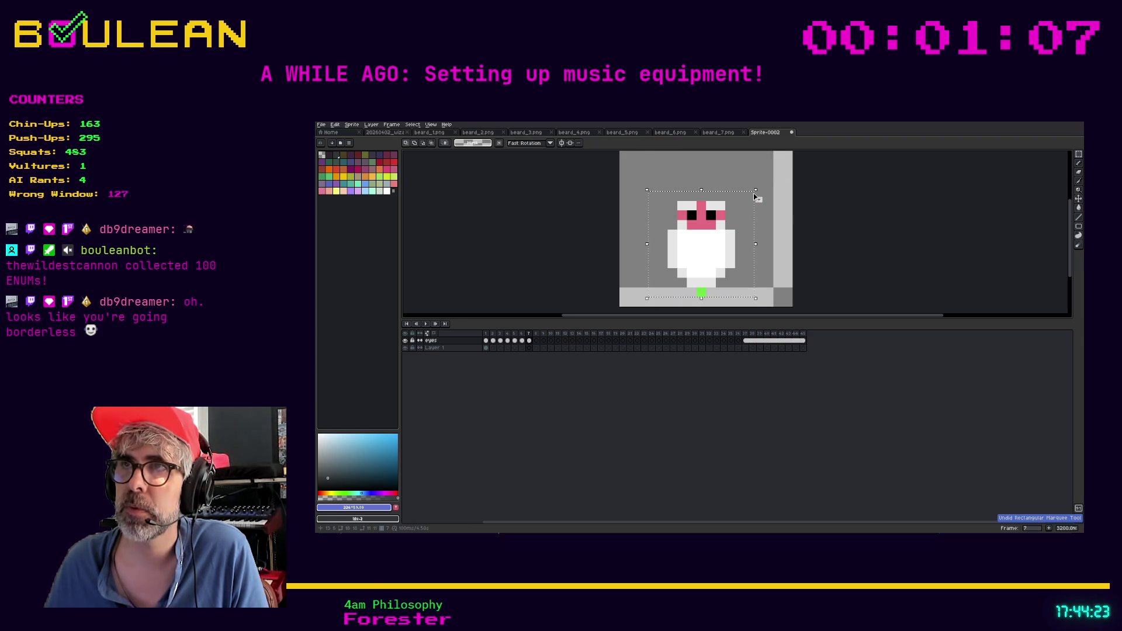
drag(756, 189, 771, 182)
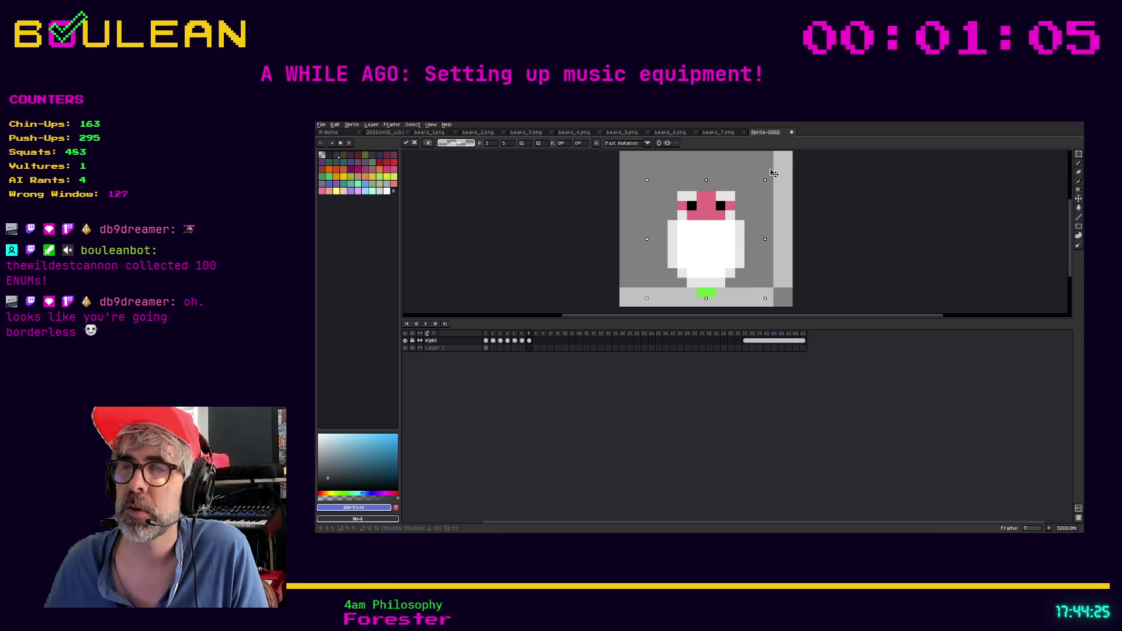
drag(772, 173, 784, 163)
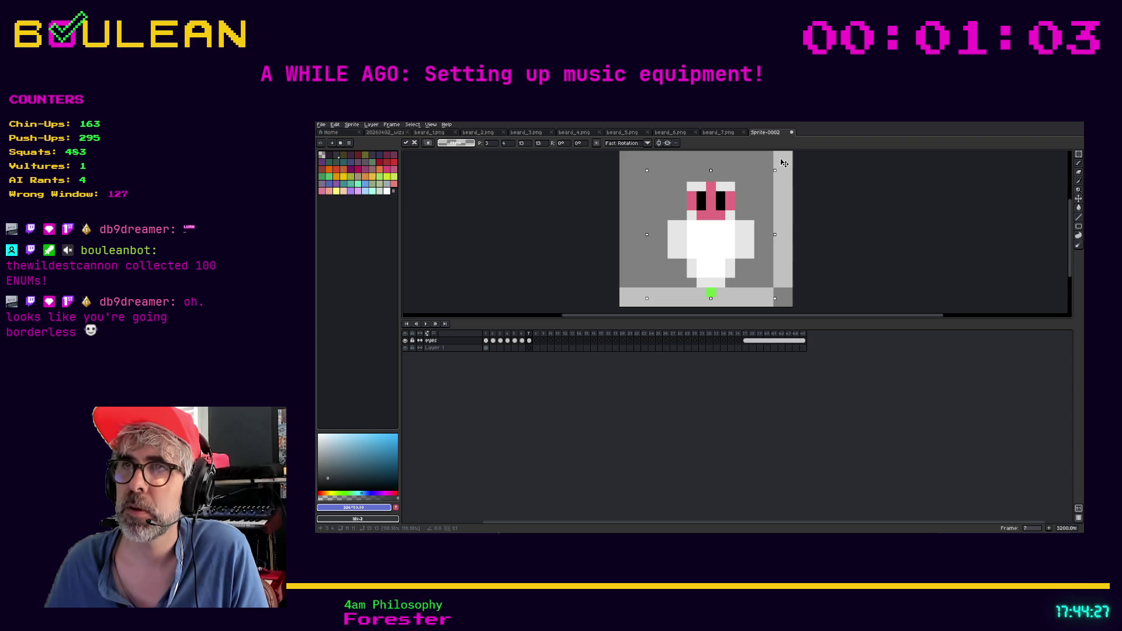
key(Escape)
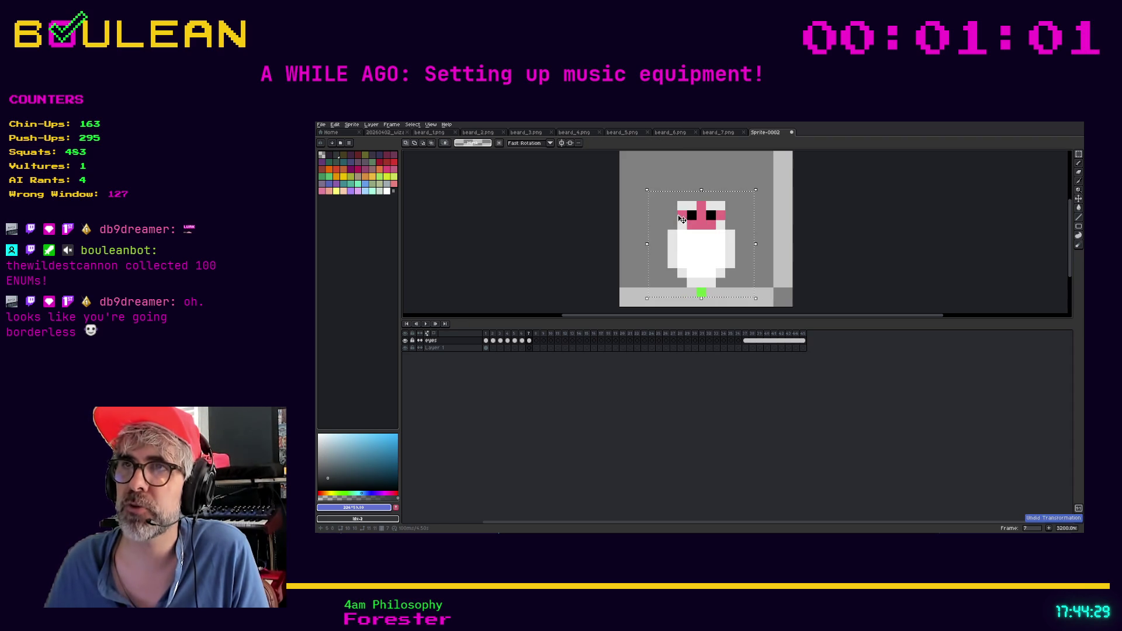
key(ctrl+z)
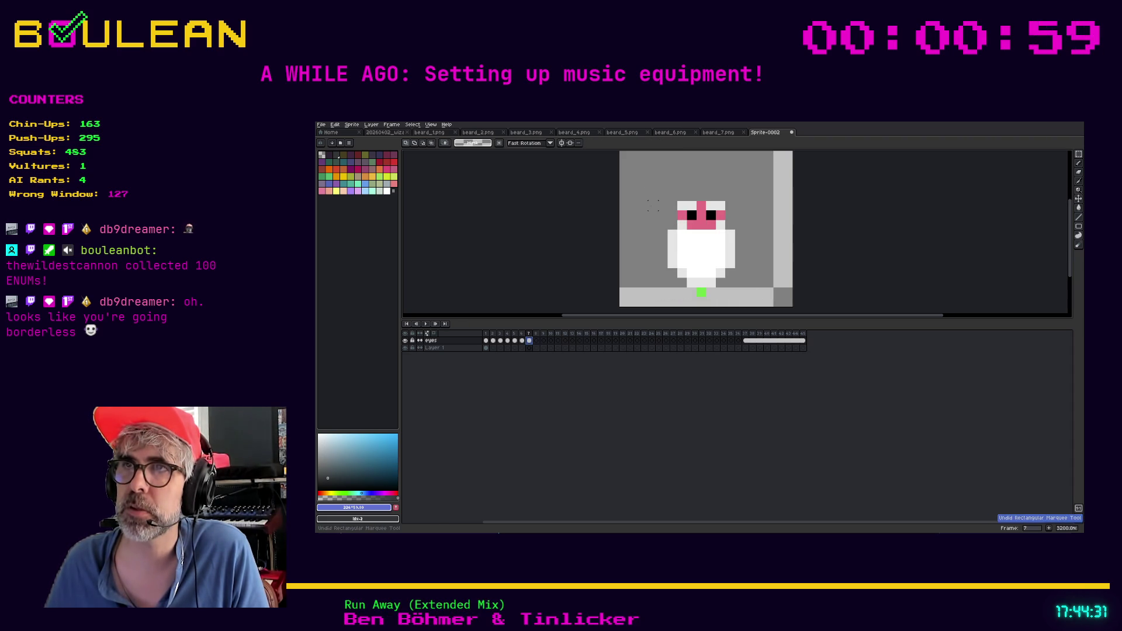
- Reselect the character and enlarge it from its top-left corner, applying the scale
drag(649, 182, 756, 309)
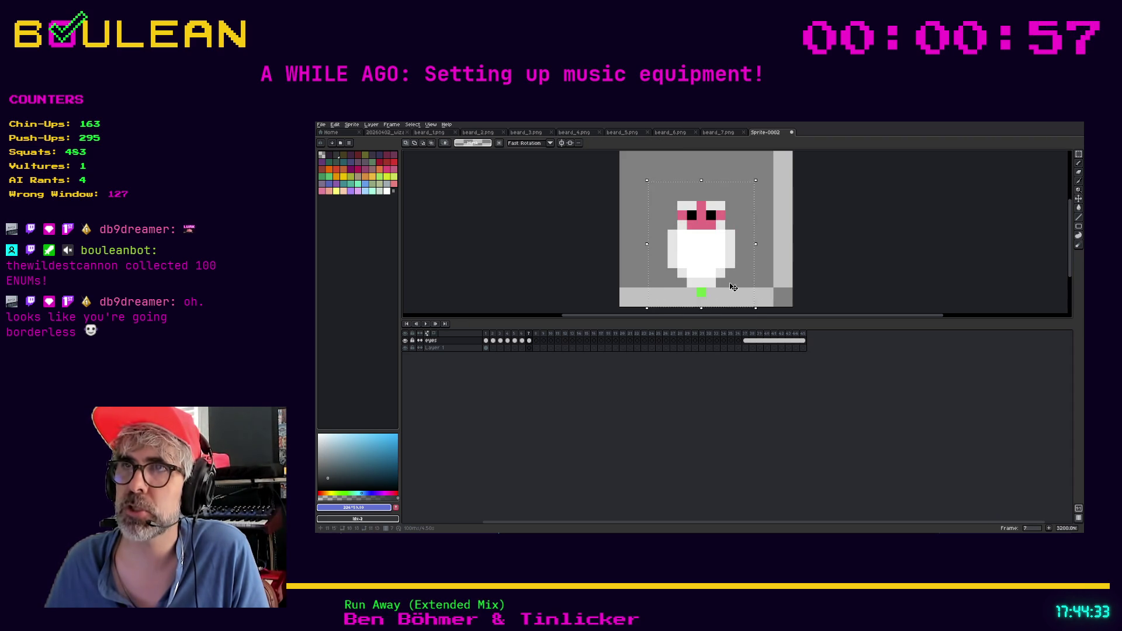
mouse_move(647, 179)
mouse_down()
mouse_move(623, 155)
mouse_move(634, 208)
mouse_move(650, 192)
mouse_move(584, 166)
mouse_up()
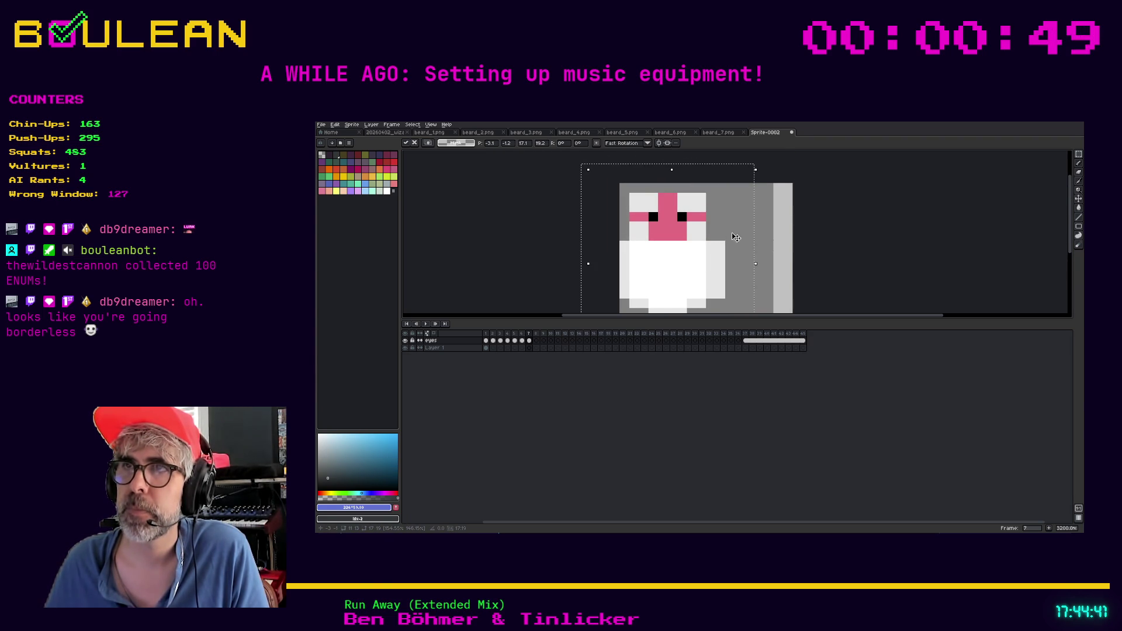
key(Return)
mouse_move(766, 241)
mouse_down()
mouse_move(817, 212)
mouse_move(849, 217)
mouse_up()
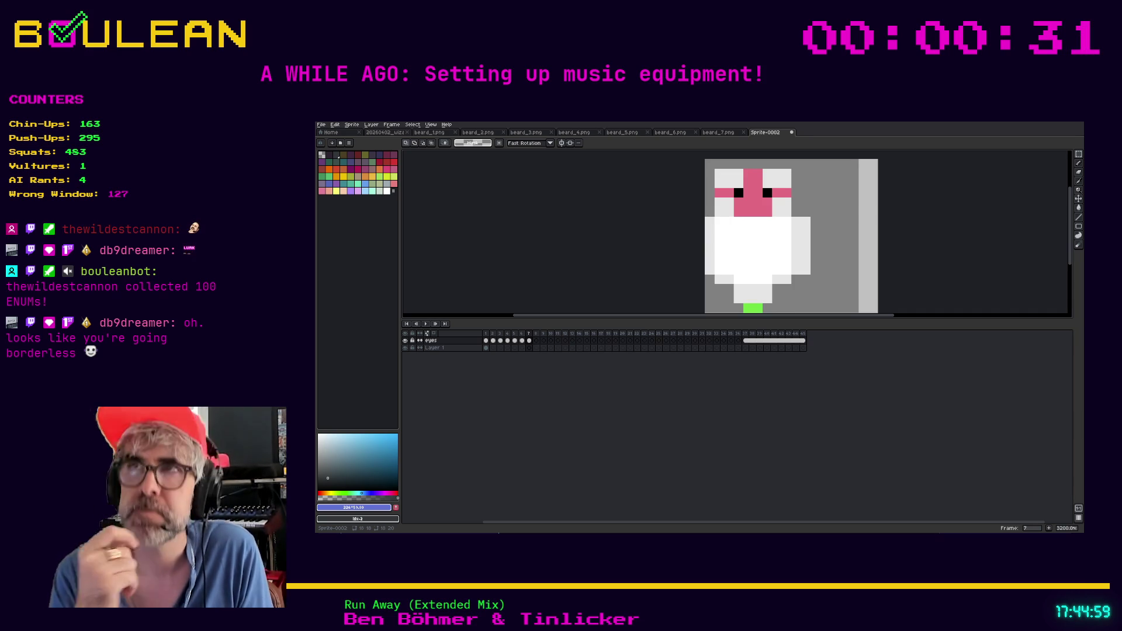
- Compare against the wizard sprite, then return to Sprite-0002 and zoom out
click(399, 133)
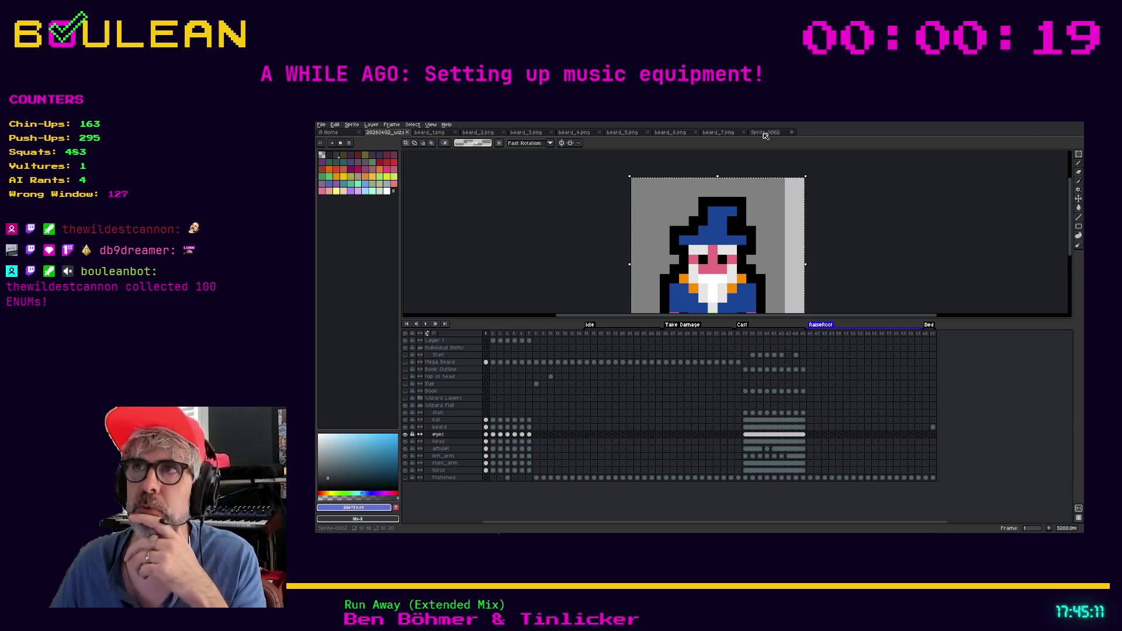
click(765, 134)
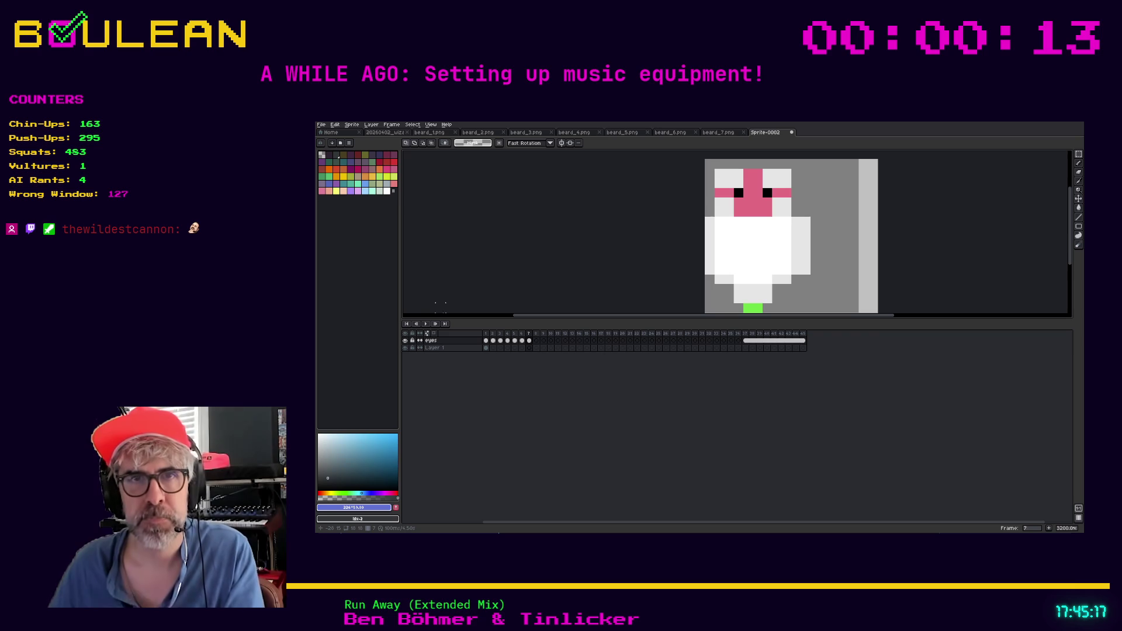
scroll(704, 259, down, 1)
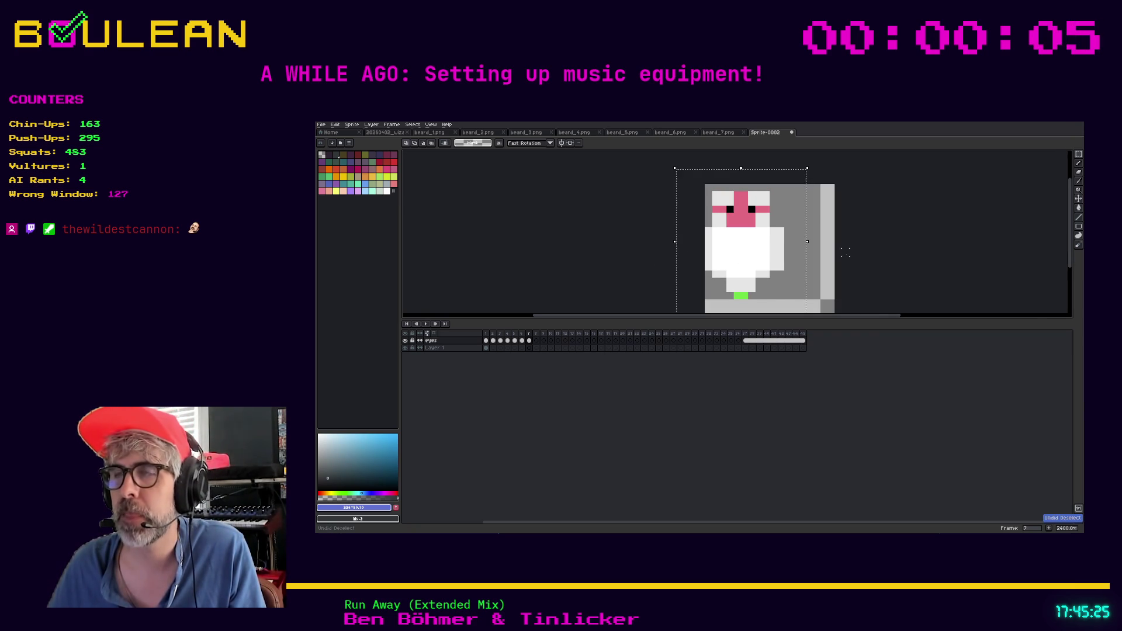
- Undo the character's scale-up, clear the selection and show frame 6
key(ctrl+z)
key(Return)
drag(911, 250, 884, 245)
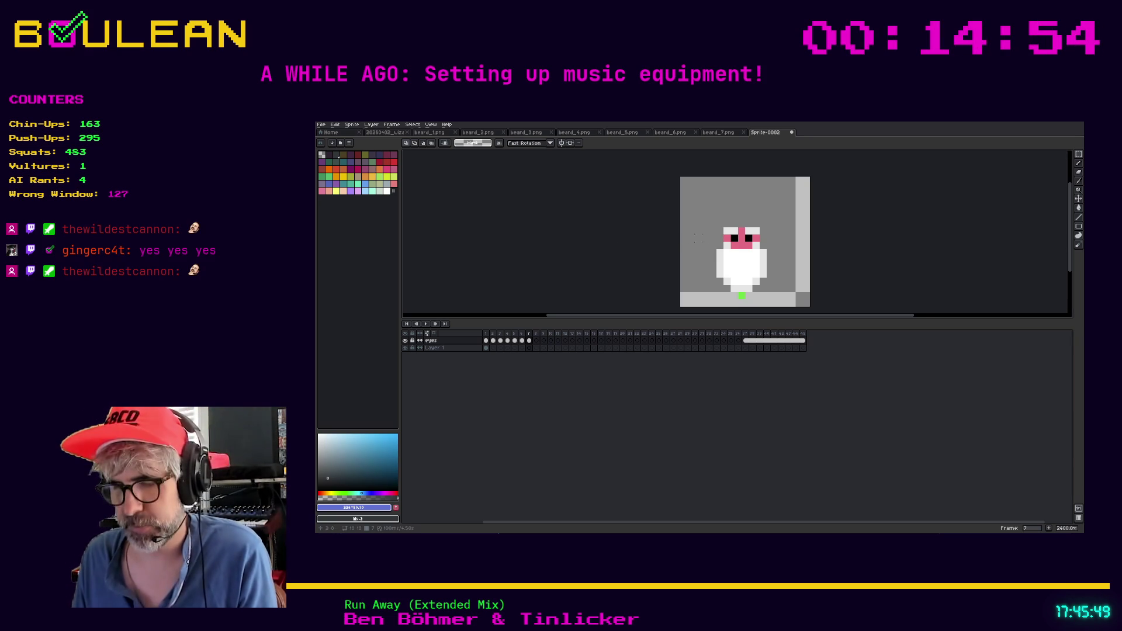
scroll(769, 237, up, 1)
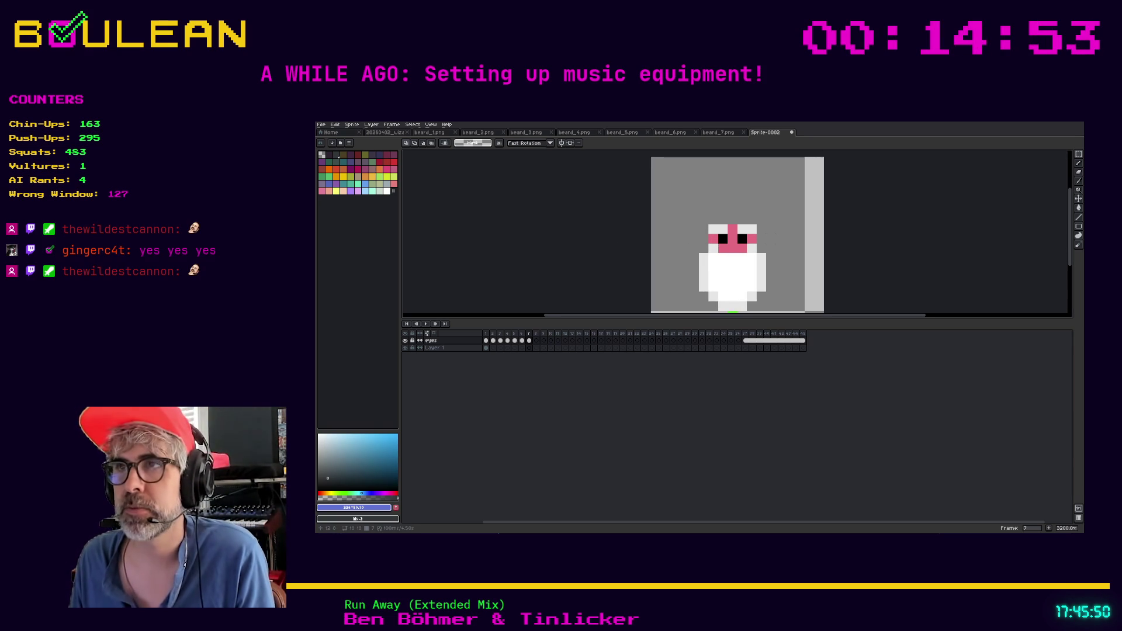
click(522, 340)
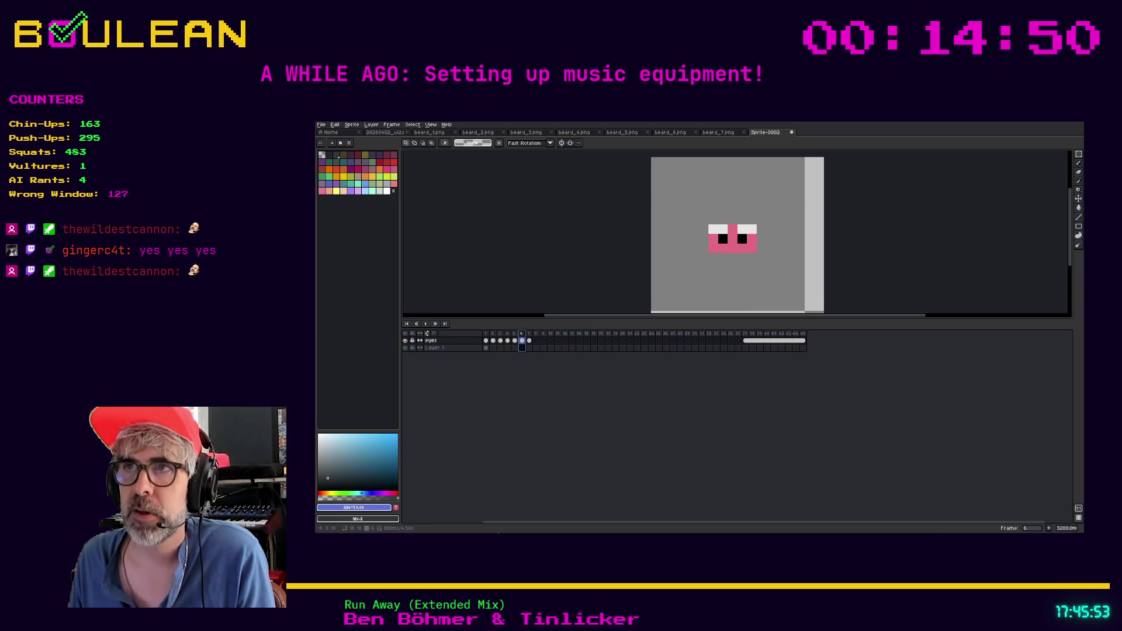
- Eyedrop the face's pink and paint over the right eye and pupil on frame 6, undoing one bump
scroll(772, 236, up, 1)
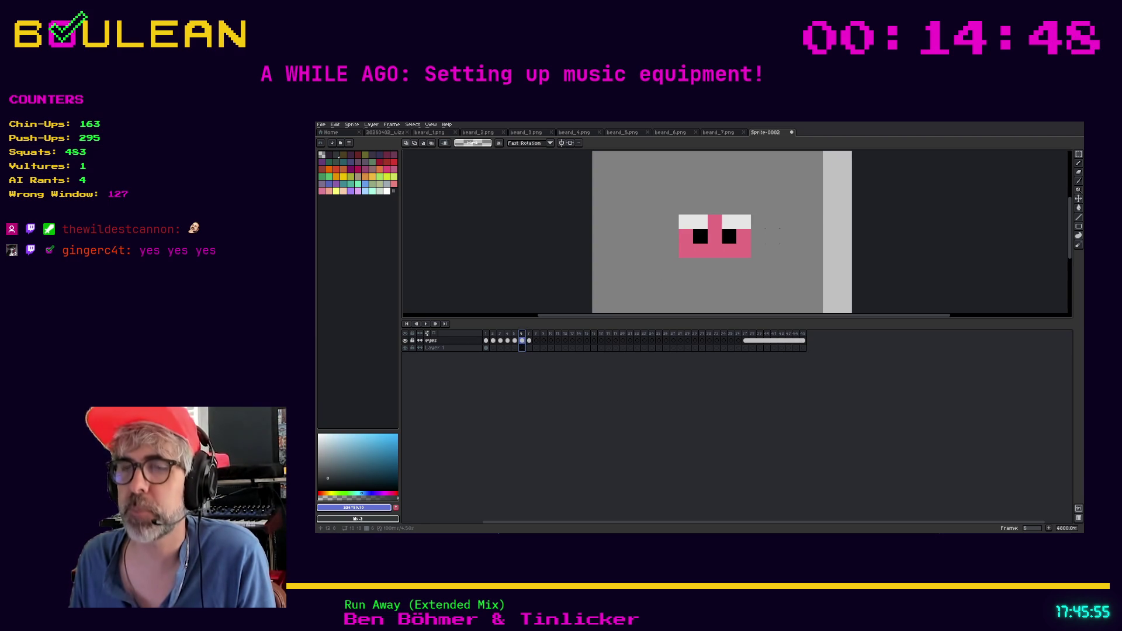
key(i)
click(746, 242)
key(b)
click(753, 239)
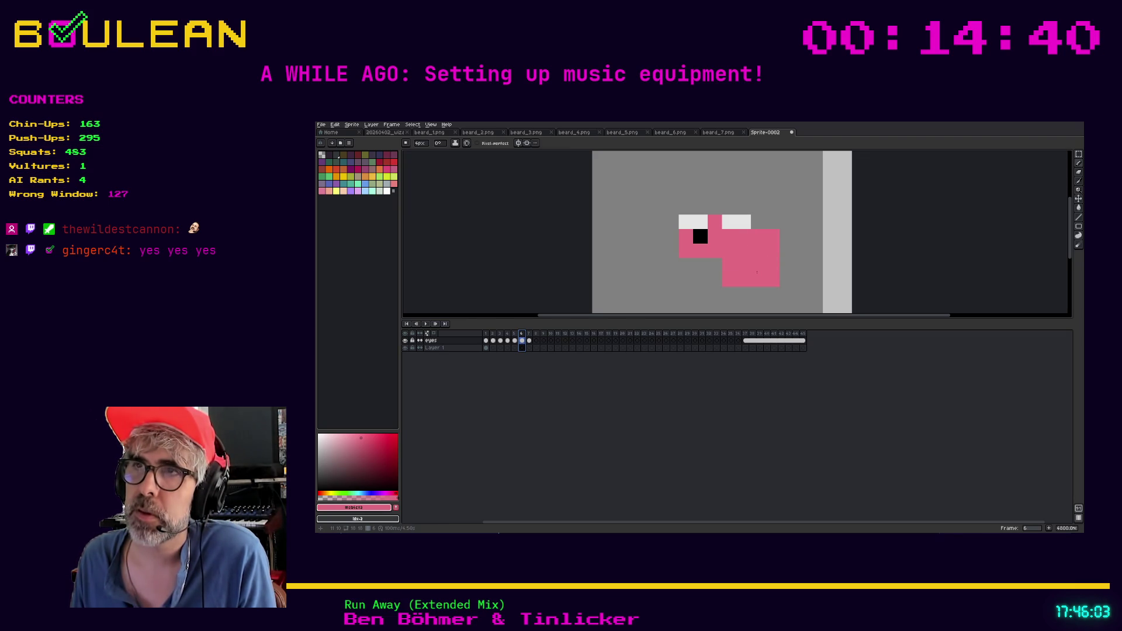
scroll(756, 271, down, 1)
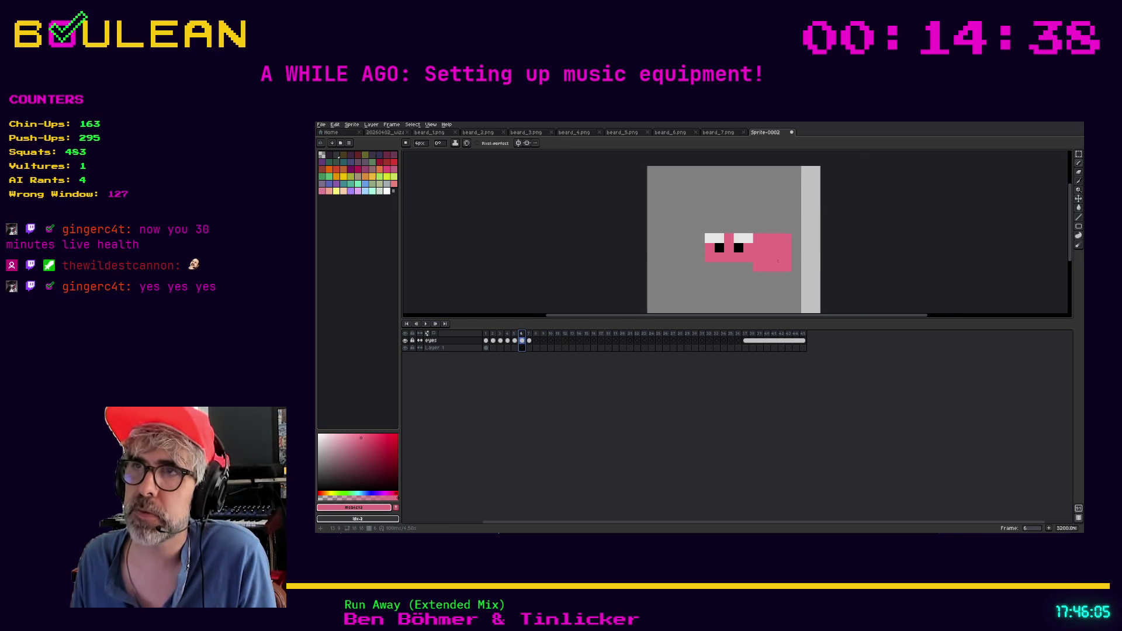
key(i)
key(b)
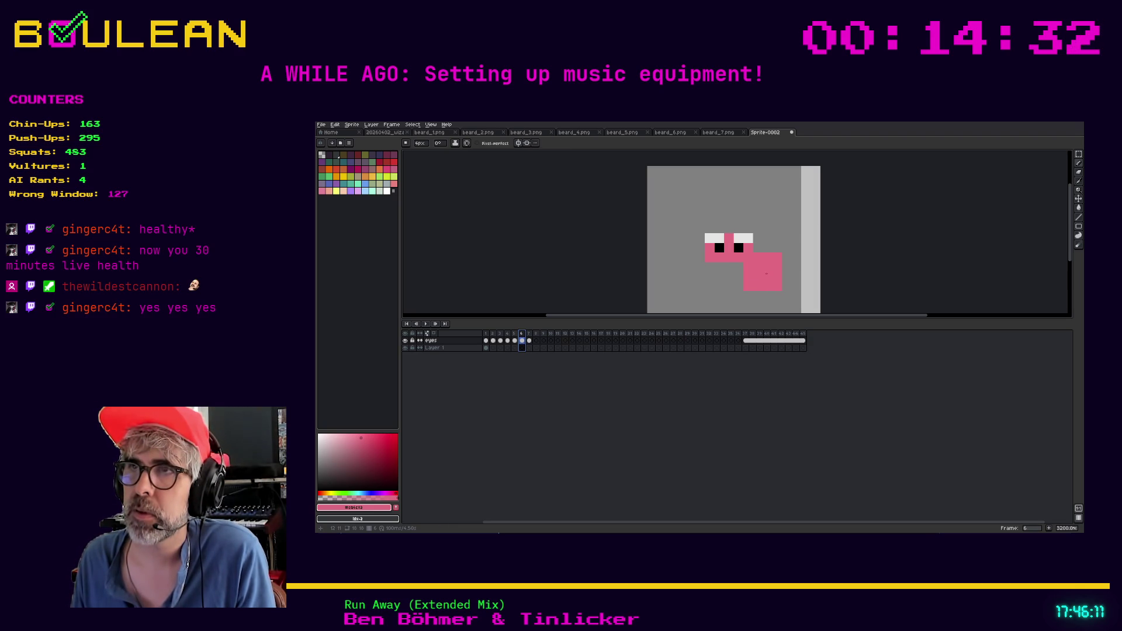
click(756, 267)
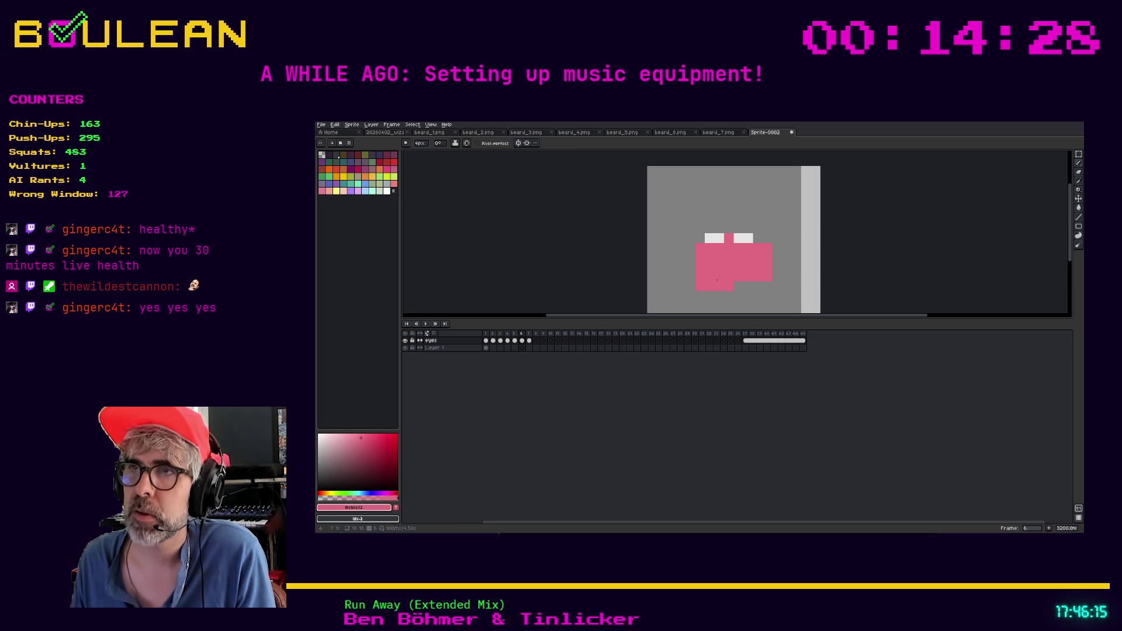
click(755, 303)
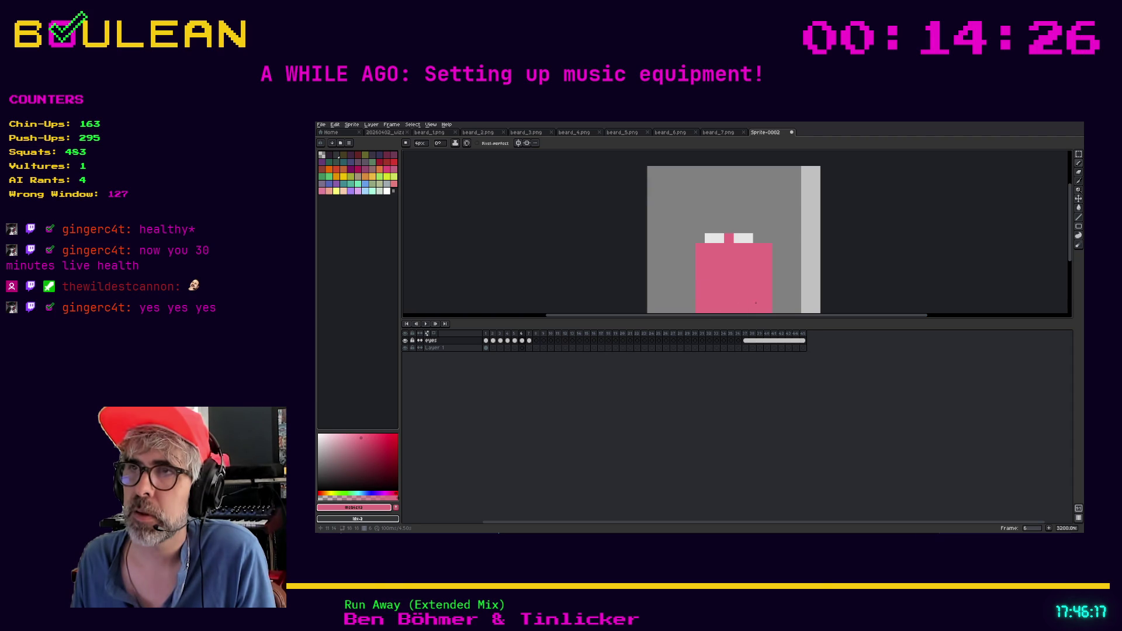
key(ctrl+z)
scroll(759, 257, down, 2)
key(i)
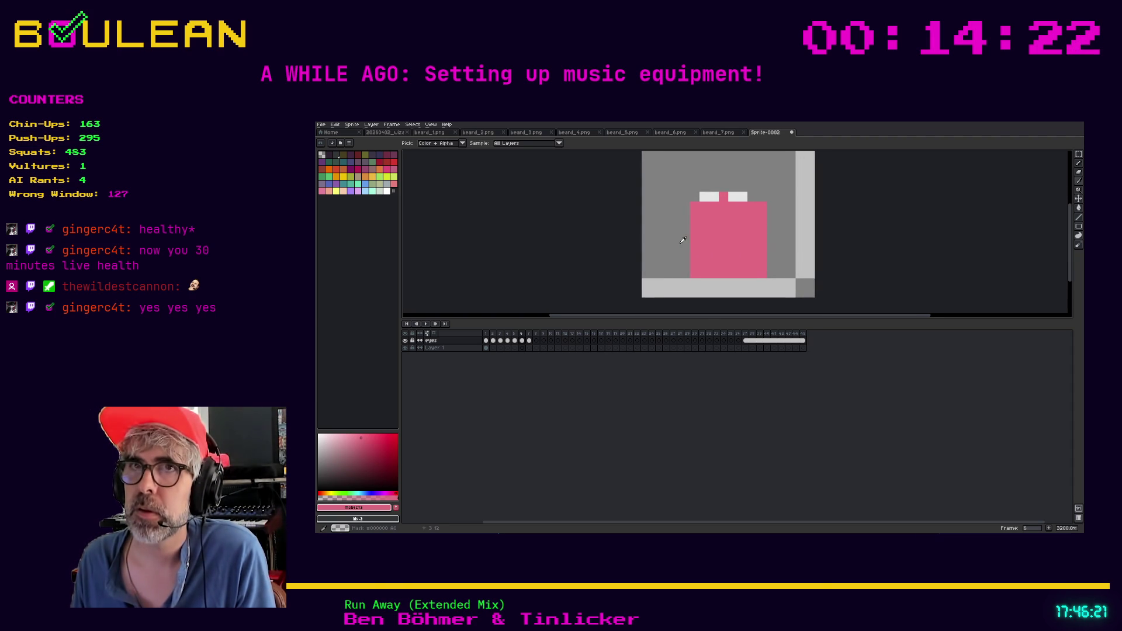
- Check frame 5's face, then erase all the pink and white pixels on frame 6
click(514, 340)
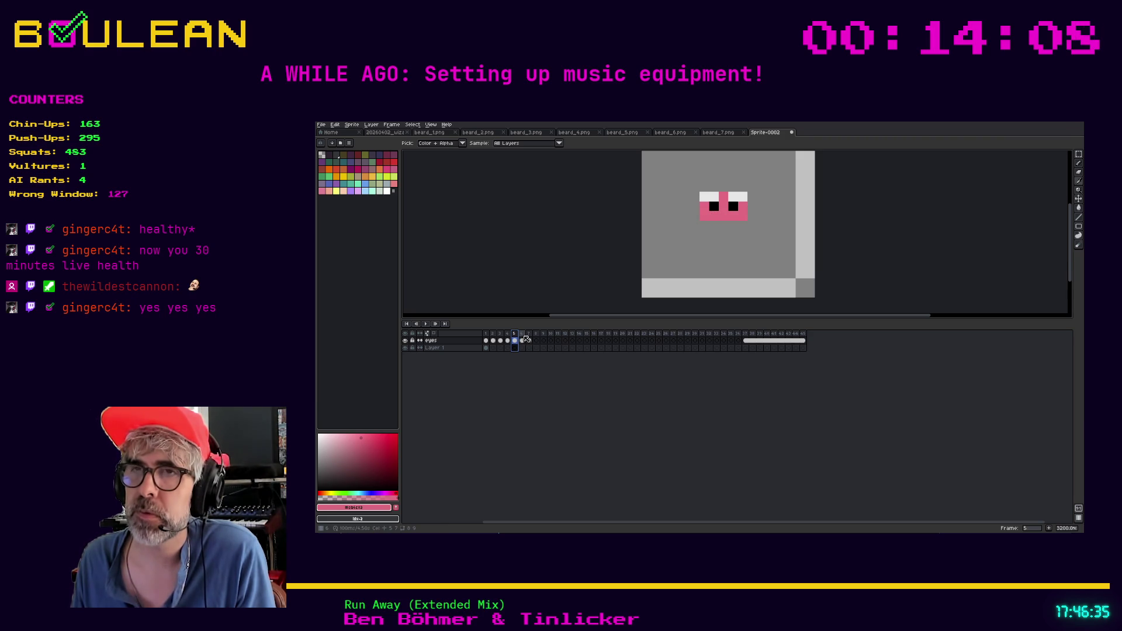
click(523, 340)
key(e)
mouse_move(763, 274)
mouse_down()
mouse_move(696, 248)
mouse_move(762, 215)
mouse_up()
drag(684, 206, 781, 207)
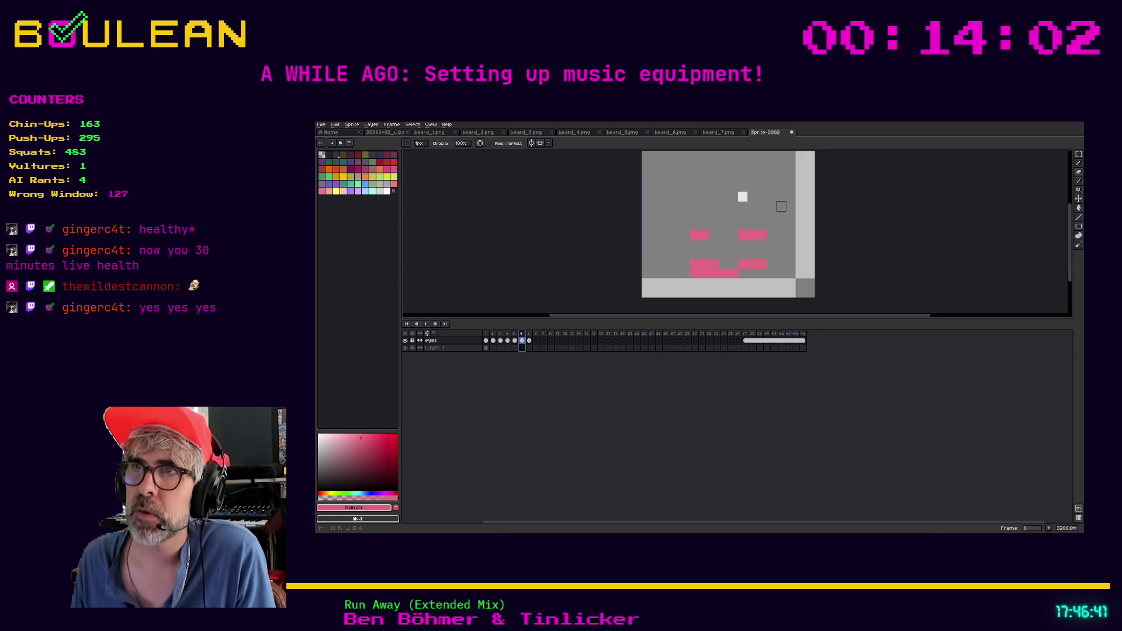
mouse_move(762, 265)
mouse_down()
mouse_move(752, 273)
mouse_move(714, 264)
mouse_move(684, 235)
mouse_up()
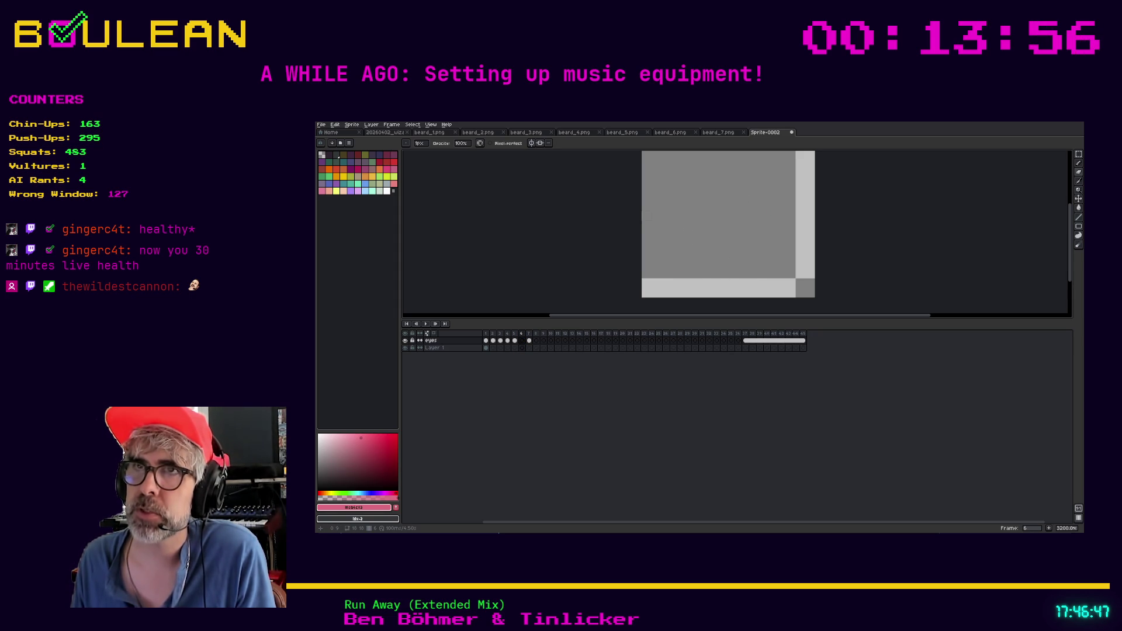
key(b)
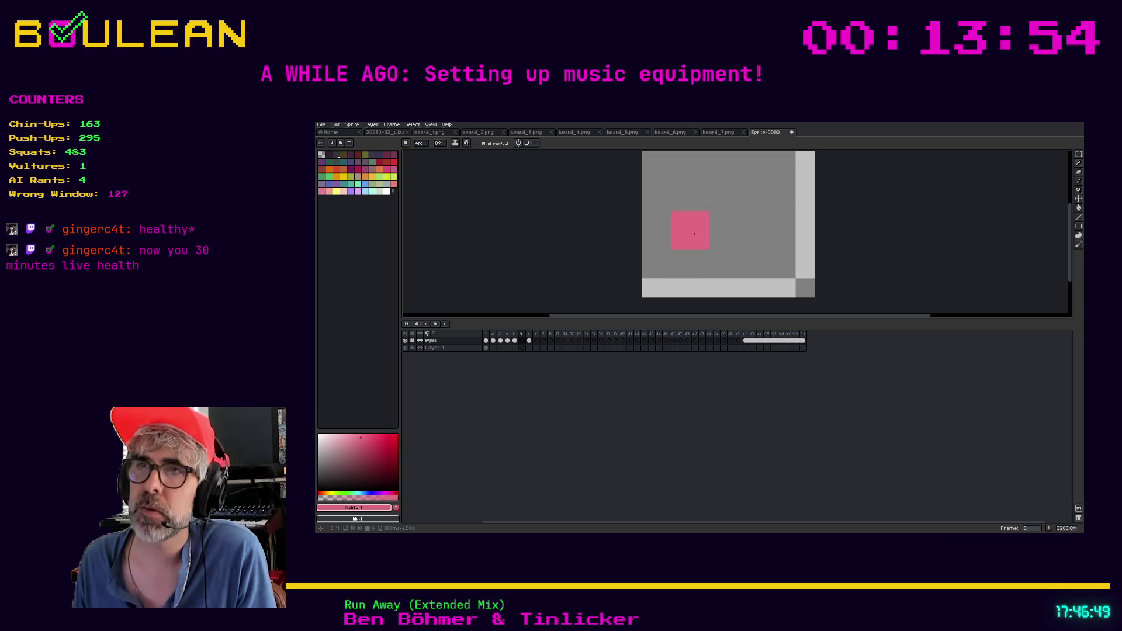
- Turn on the canvas grid and pixel grid overlay, then paint a 4×4 pink block on frame 6
click(431, 125)
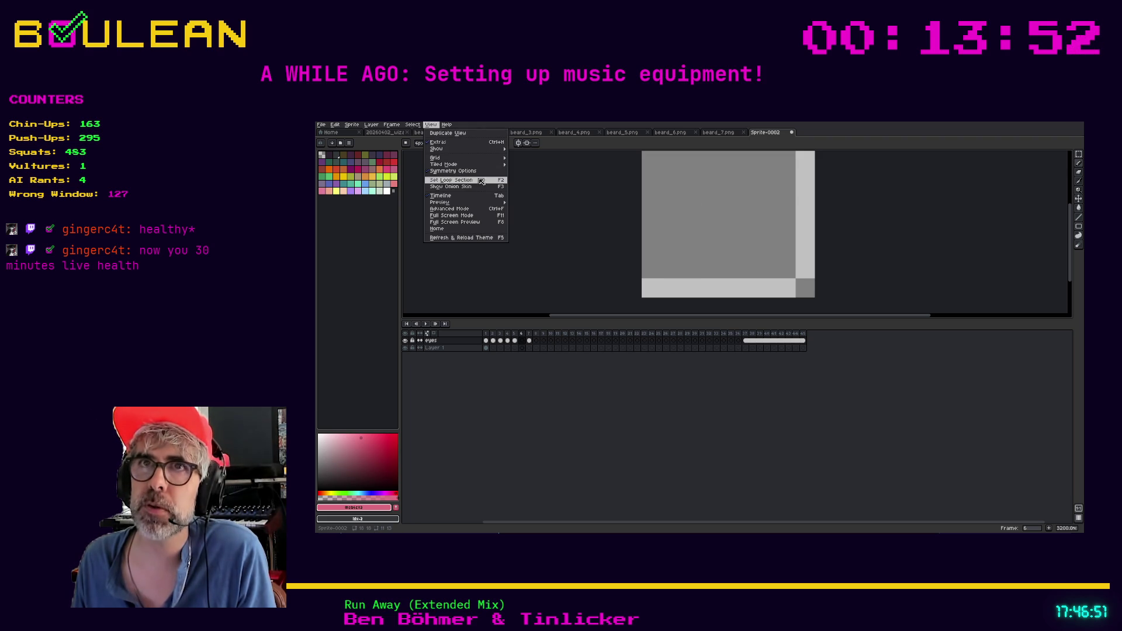
mouse_move(500, 157)
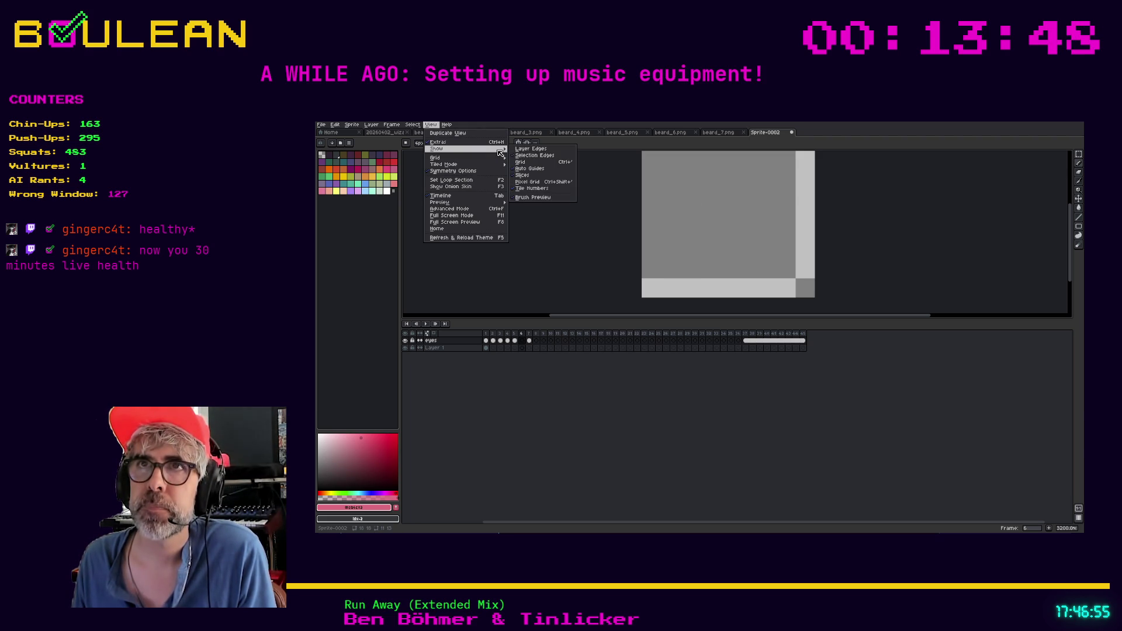
click(529, 162)
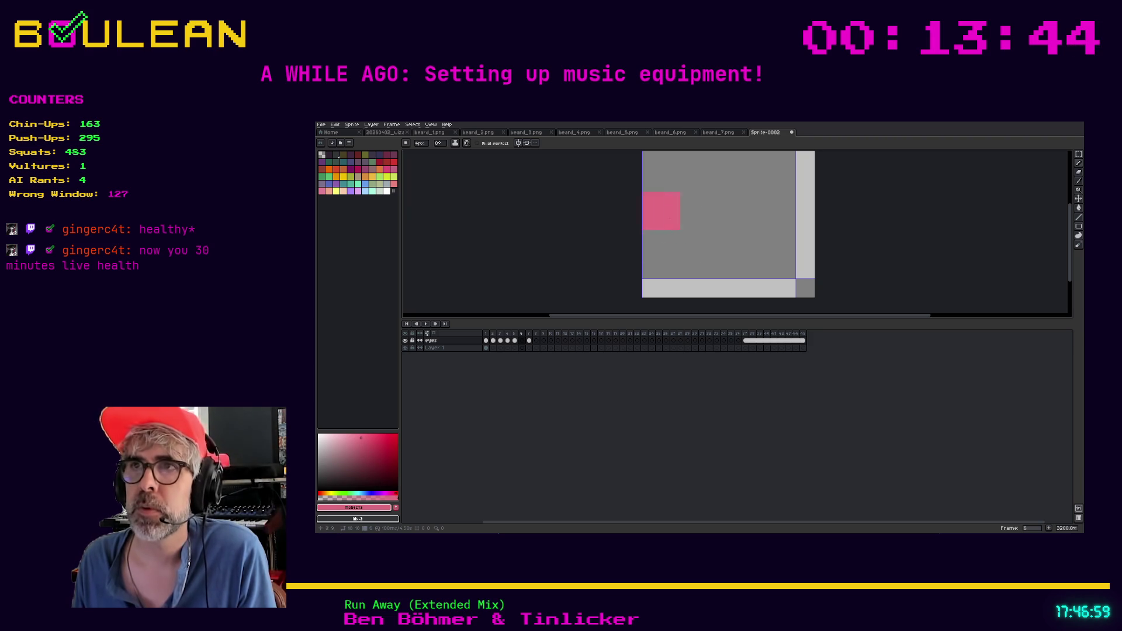
key(ctrl+shift+apostrophe)
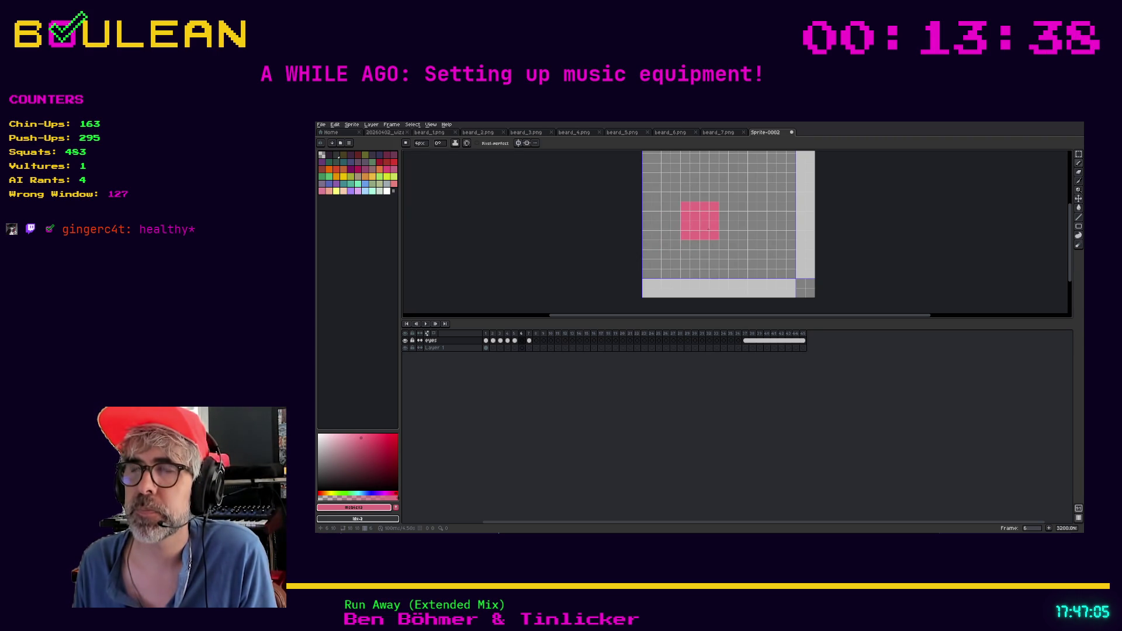
click(700, 220)
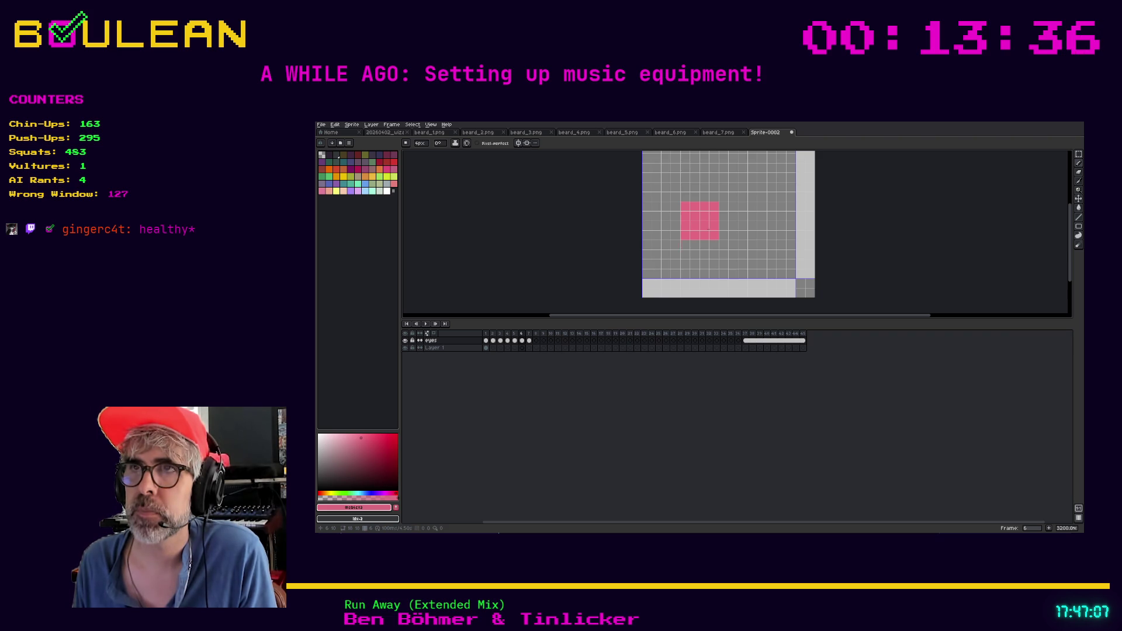
- Paint a second pink block to the right of the square and stretch it taller
click(757, 247)
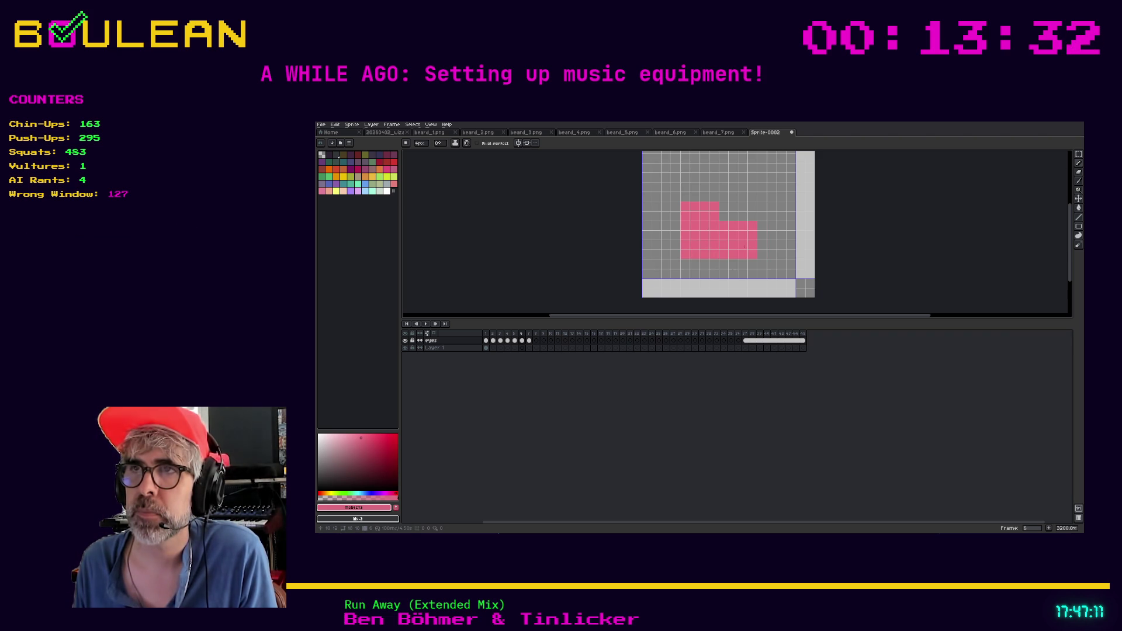
key(ctrl+z)
drag(758, 240, 759, 221)
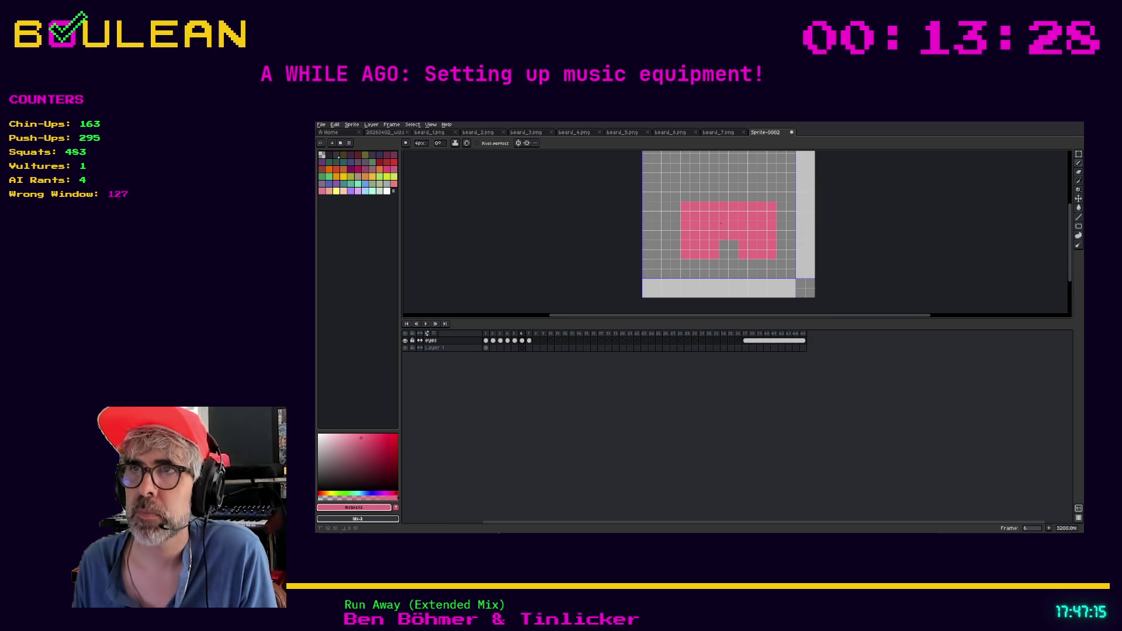
- Shift the selected pink area one cell left to close the gap, then recentre the view
key(m)
mouse_move(771, 273)
mouse_down()
mouse_move(781, 273)
mouse_move(661, 191)
mouse_up()
drag(716, 230, 711, 228)
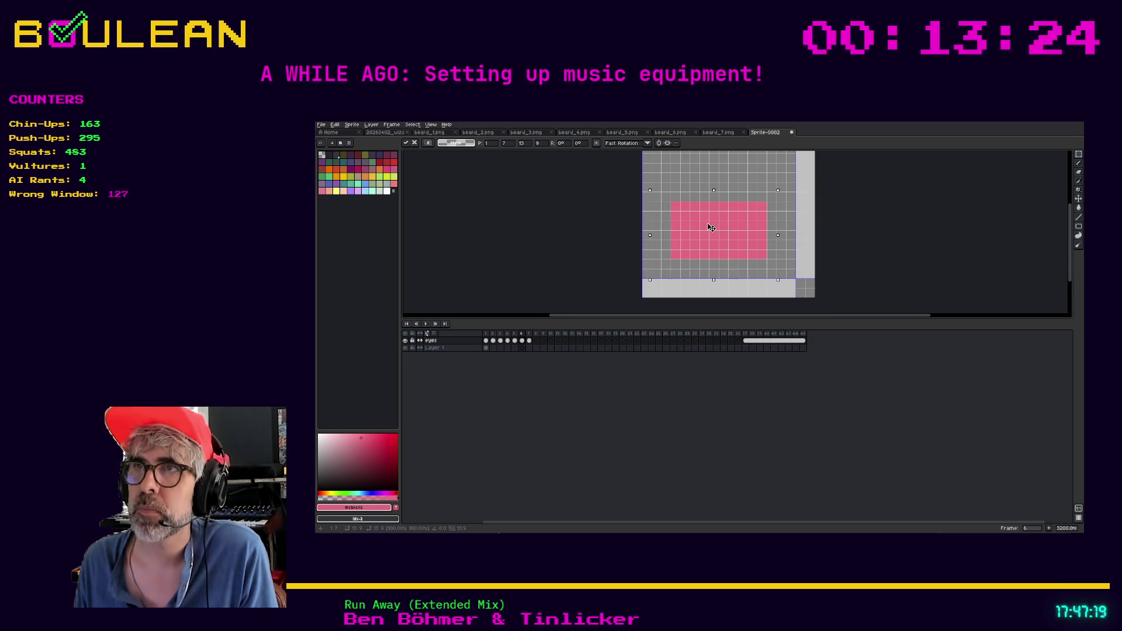
key(ctrl+d)
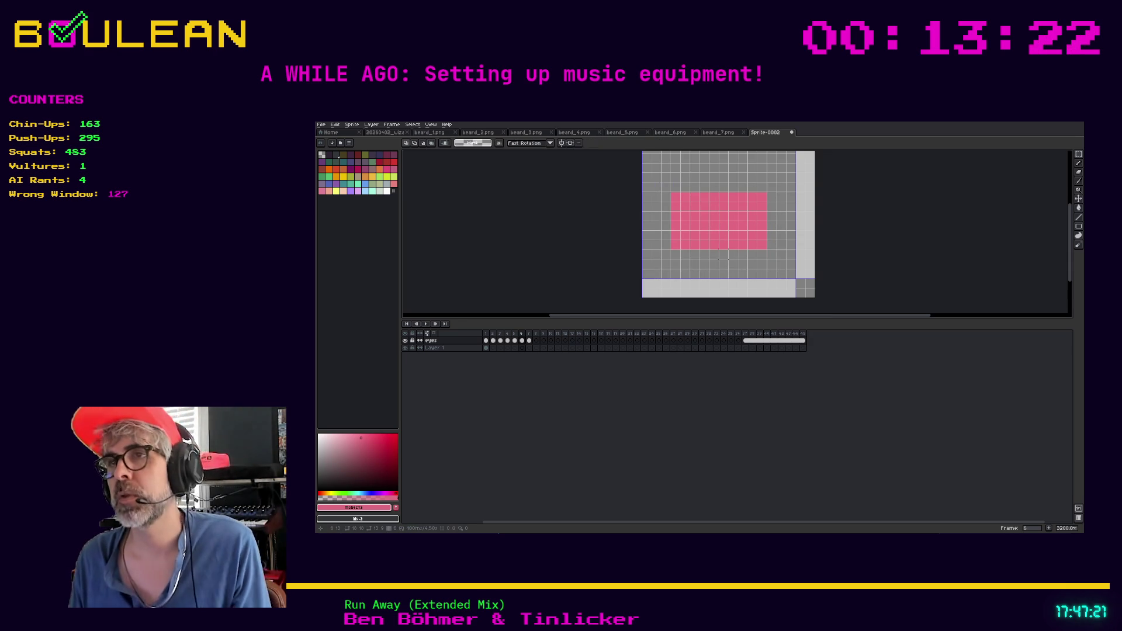
scroll(746, 235, down, 1)
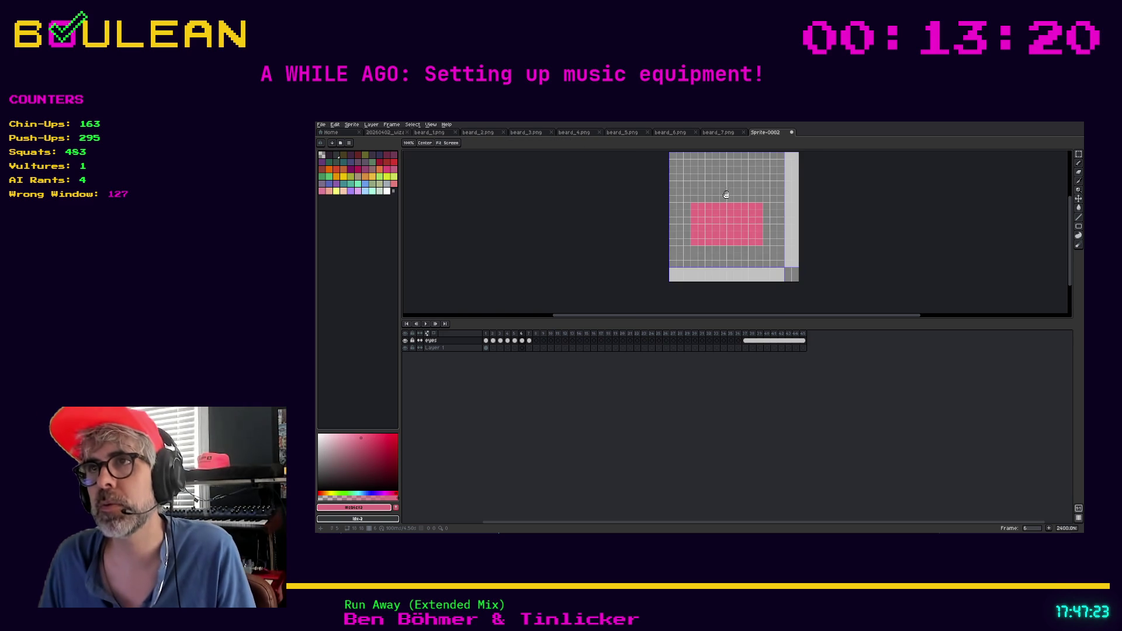
drag(726, 190, 735, 224)
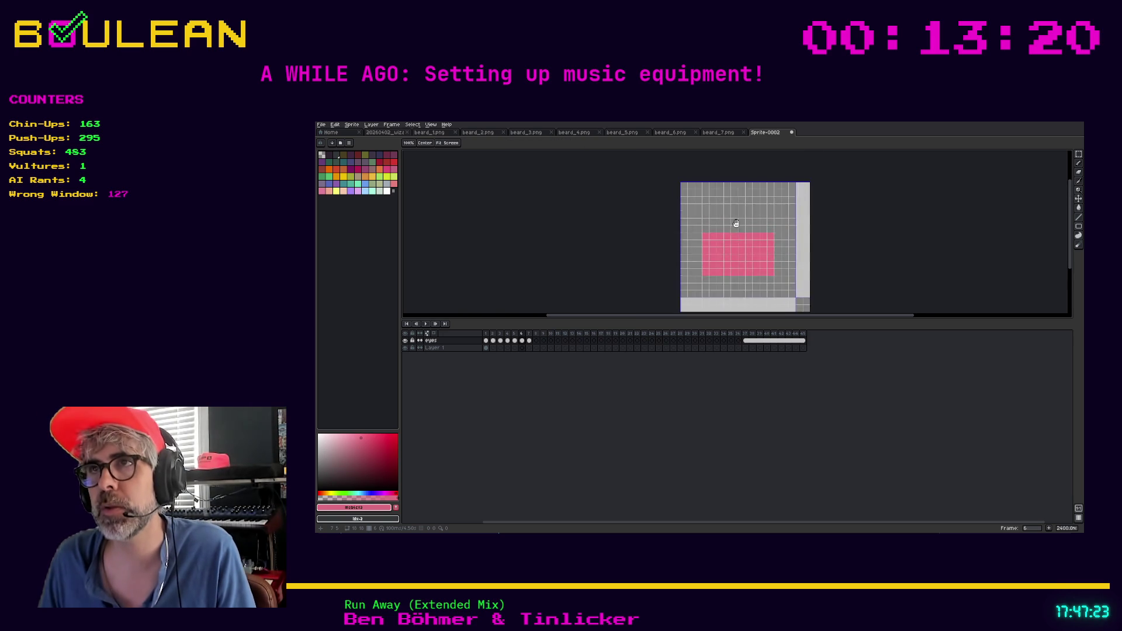
- Pick the eye white from frame 5 as the drawing colour and return to frame 6
click(717, 133)
click(760, 133)
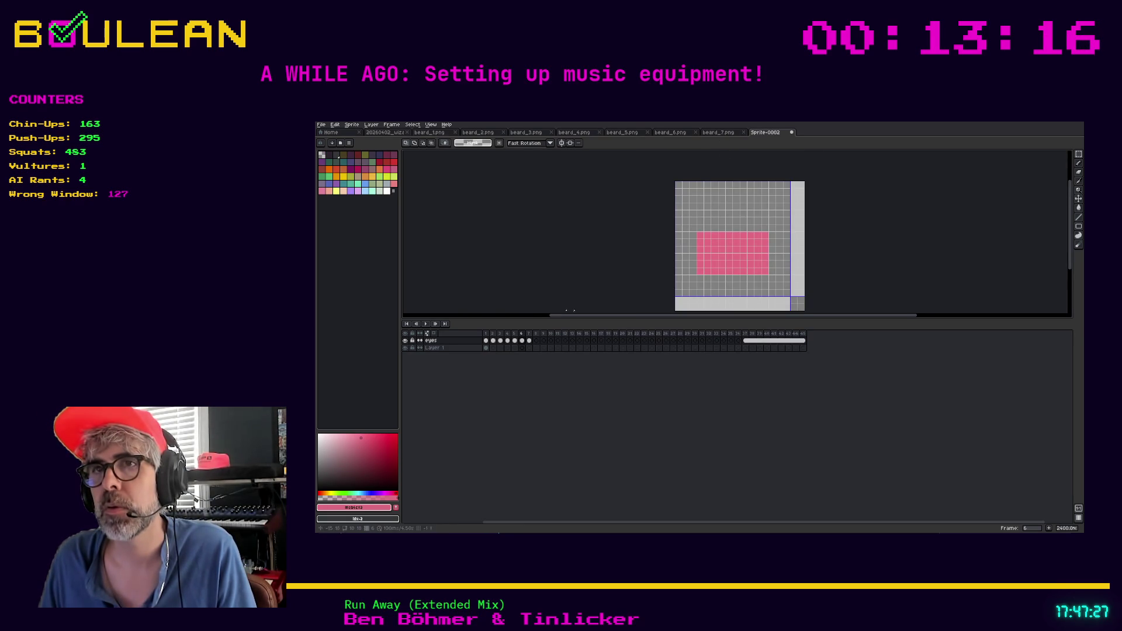
click(516, 341)
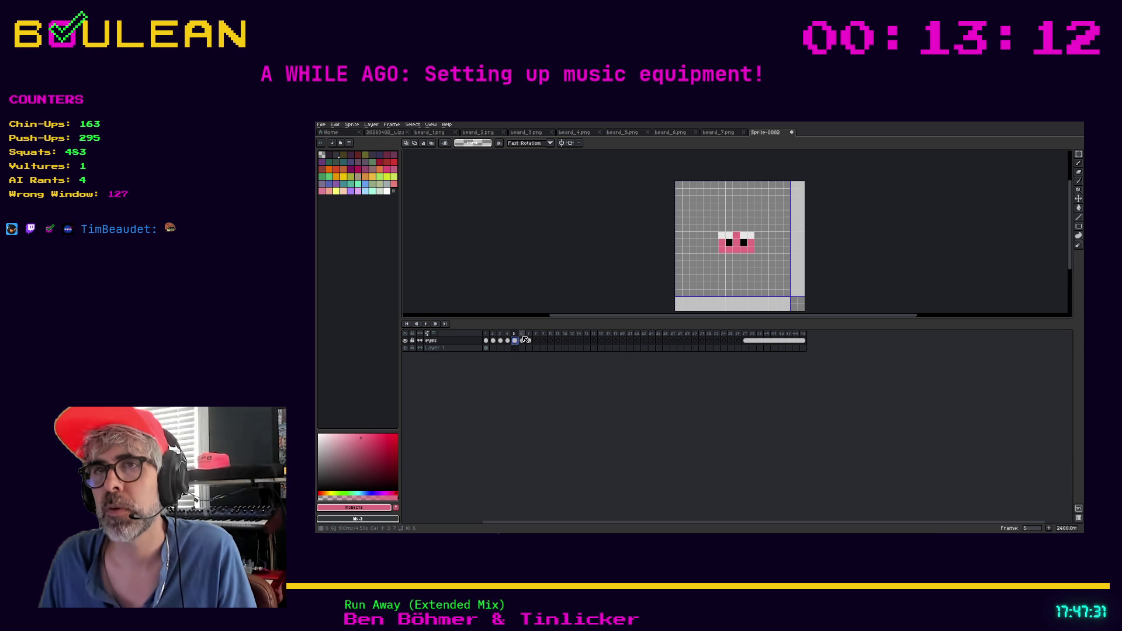
key(i)
click(726, 231)
click(521, 333)
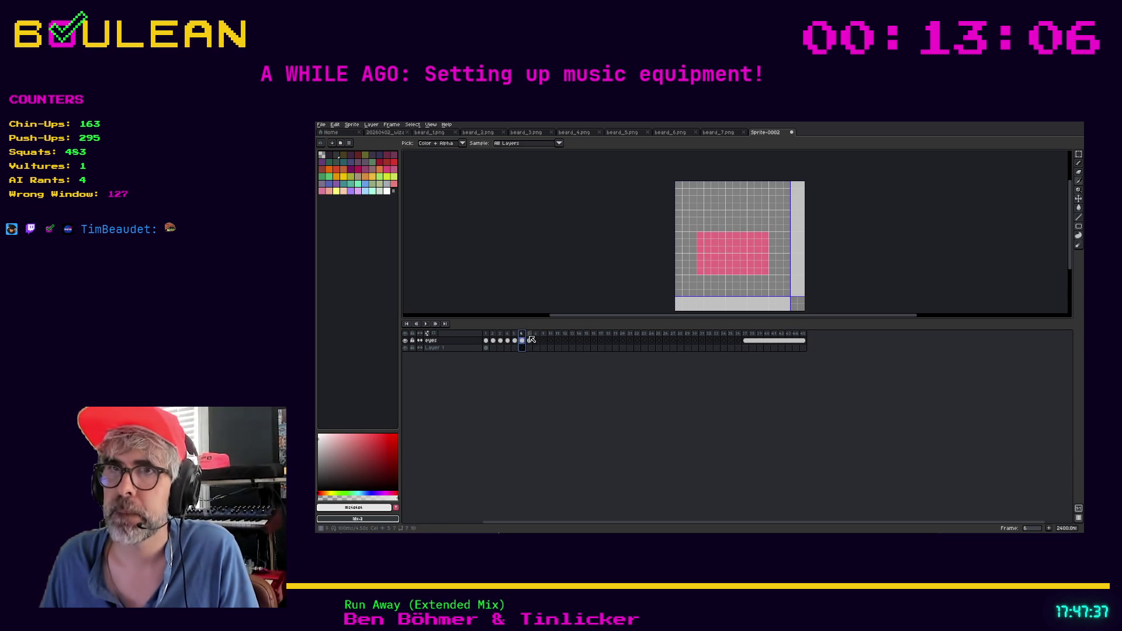
click(515, 336)
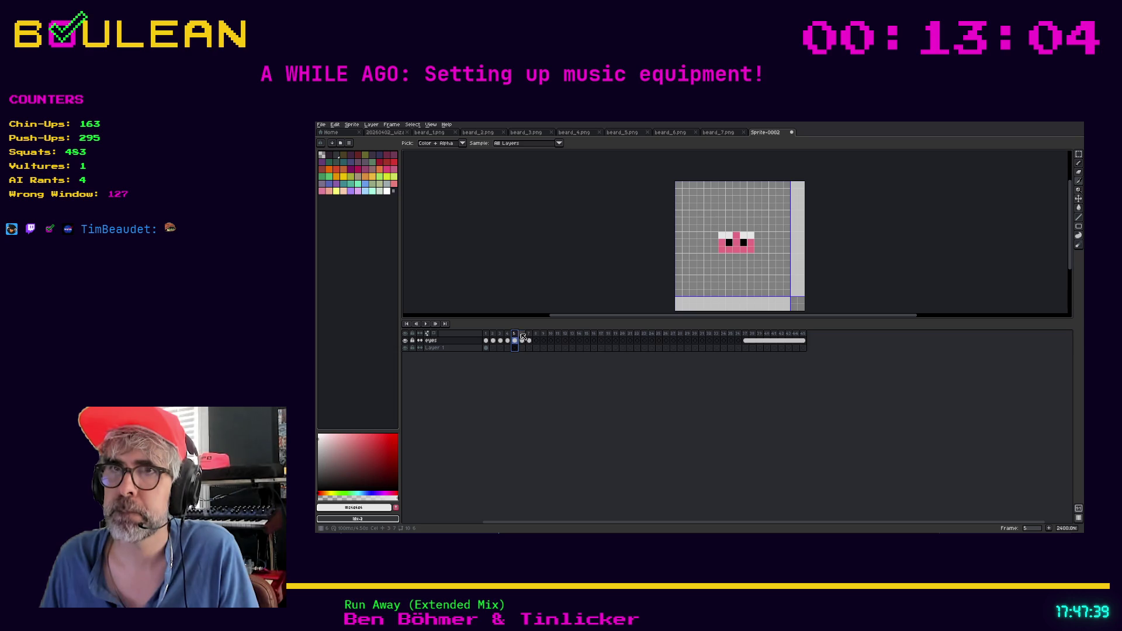
click(522, 340)
- With a 1px pencil, paint the block's top rows white, leaving one pink centre pixel
key(b)
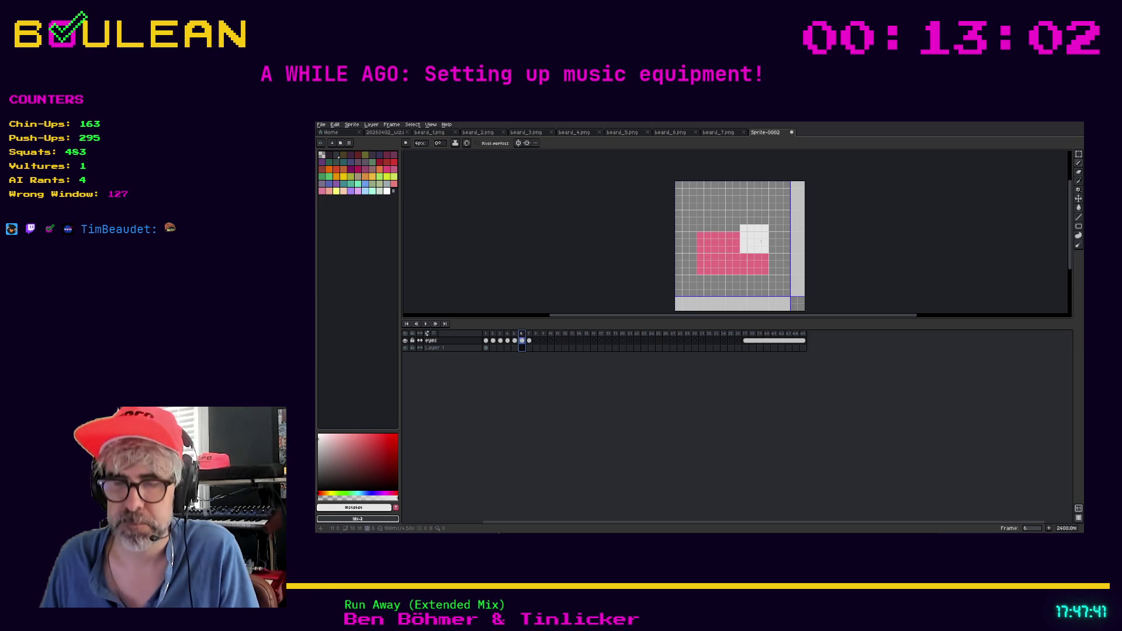
click(420, 145)
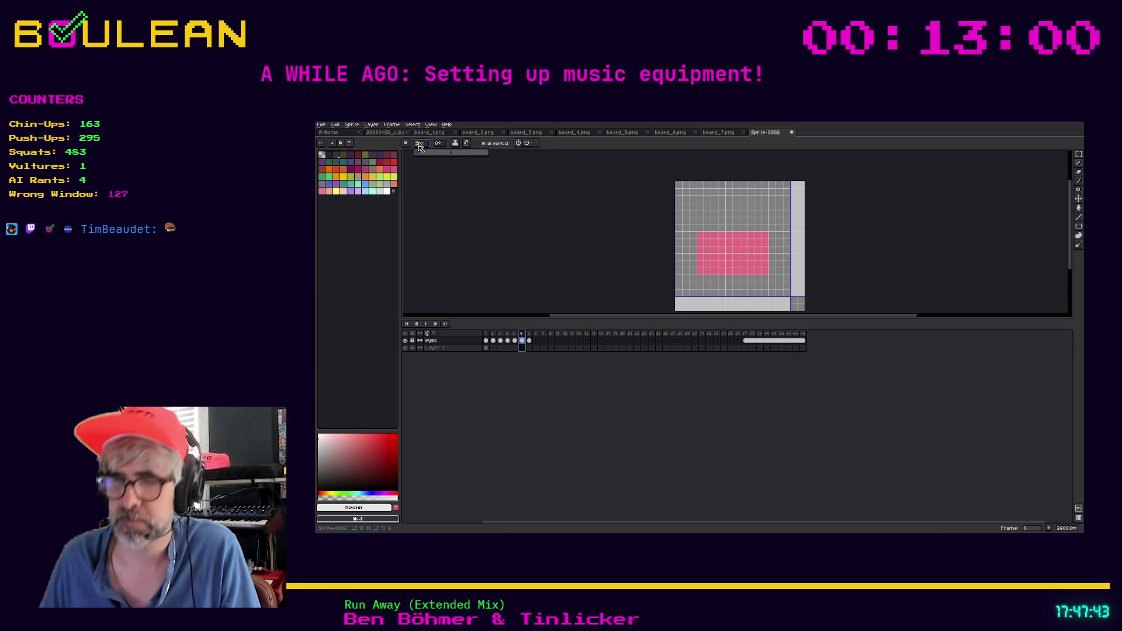
text(1)
key(Return)
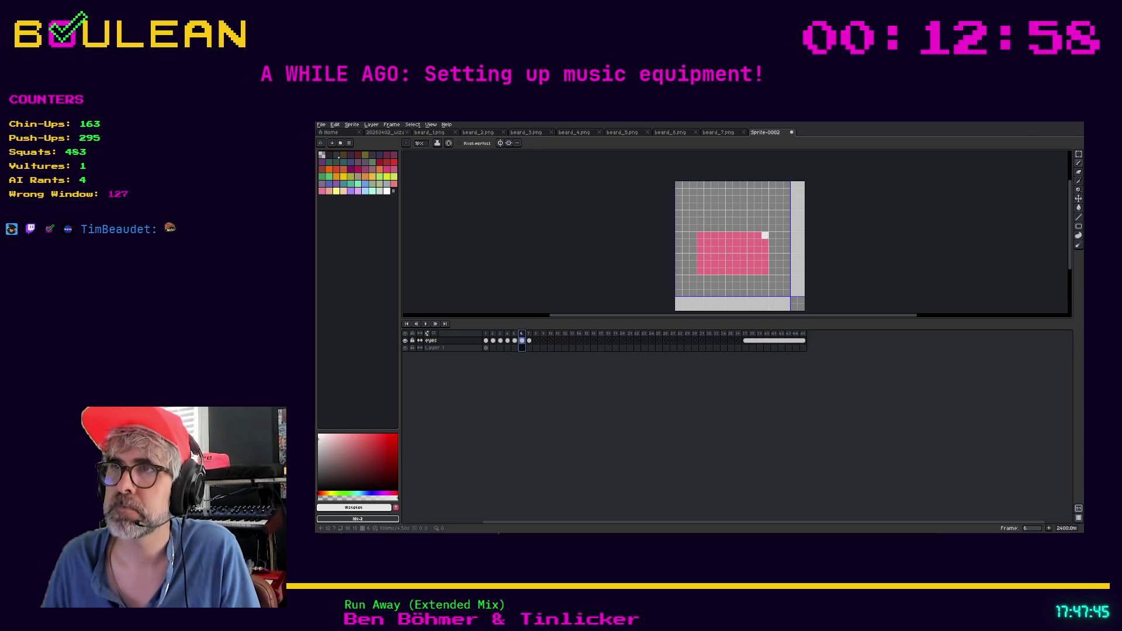
click(764, 235)
click(751, 235)
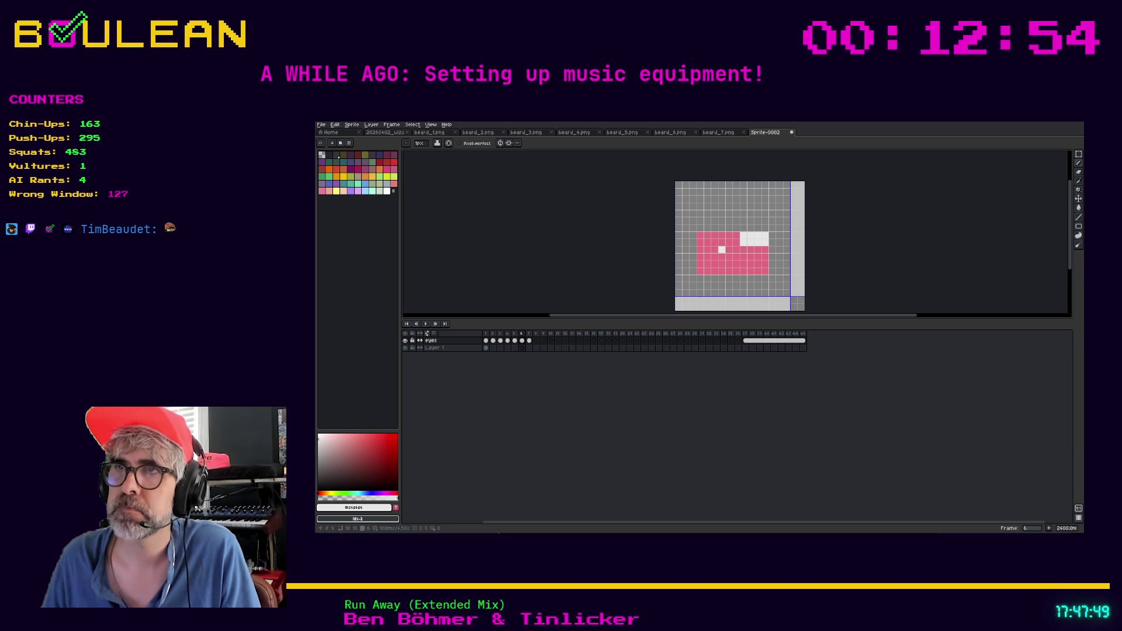
click(700, 235)
drag(722, 235, 705, 242)
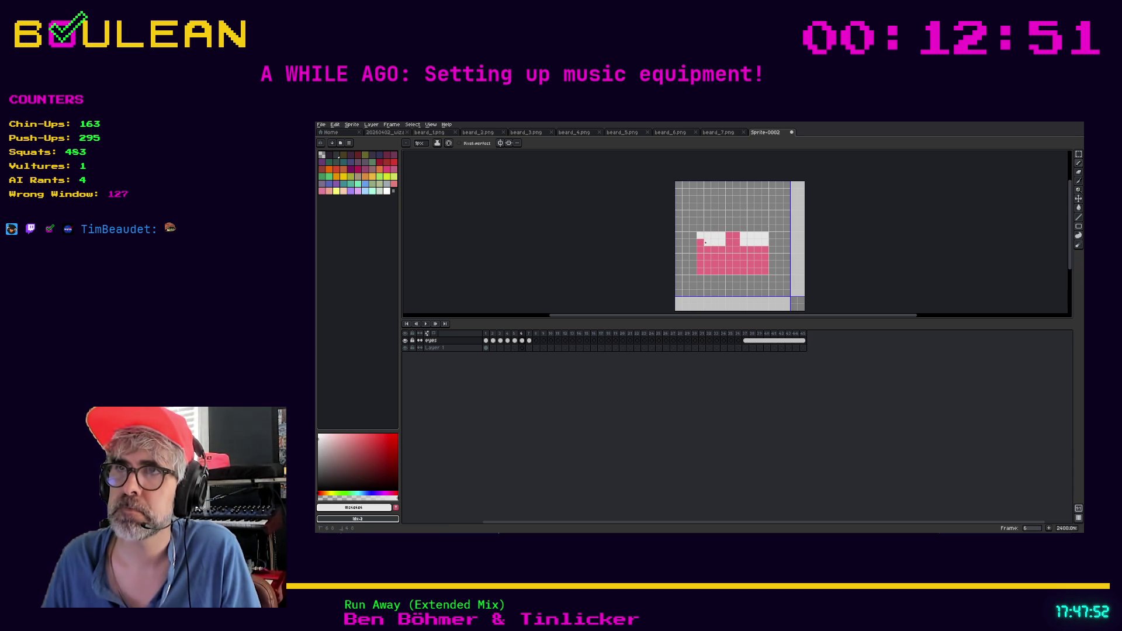
- Sample black from the wizard's pupil in frame 7 and draw two black pupils on frame 6
click(526, 339)
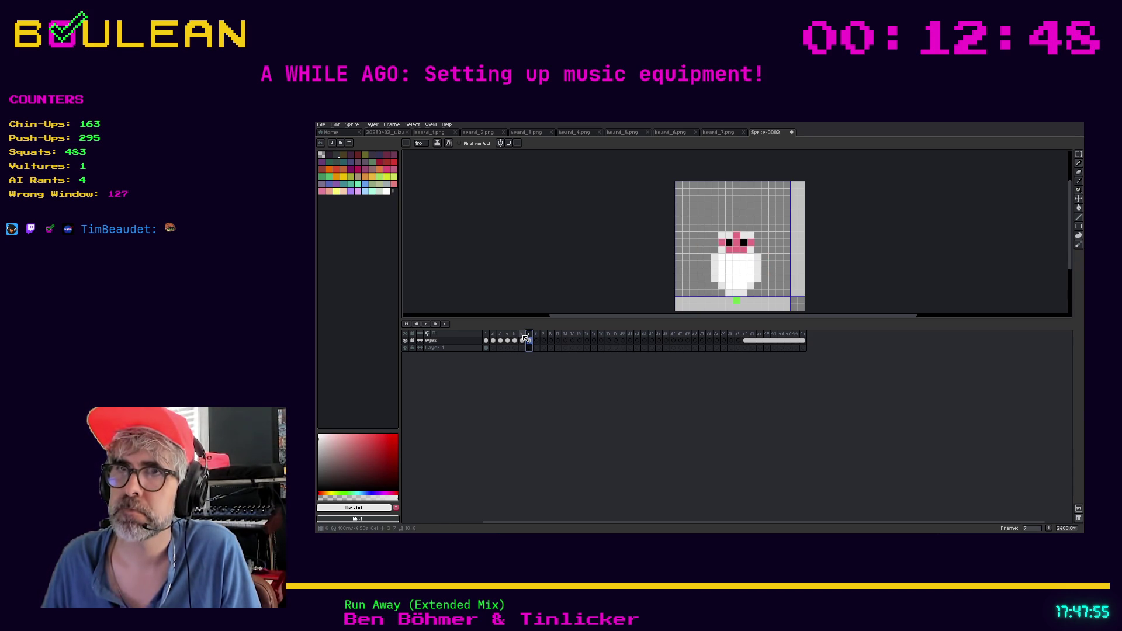
key(i)
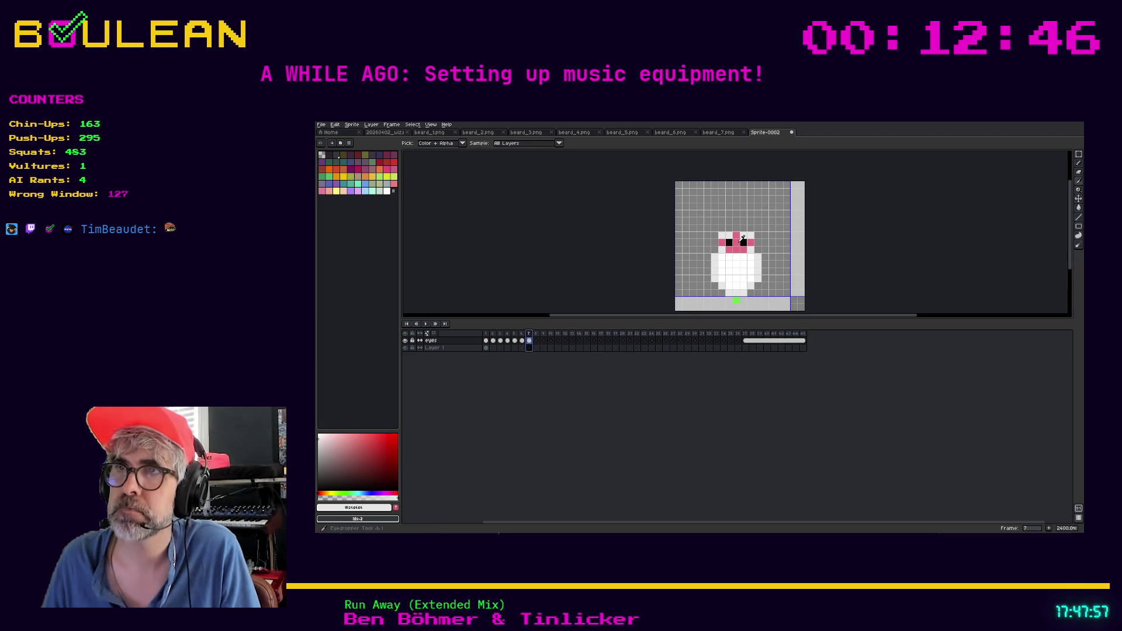
click(730, 241)
key(comma)
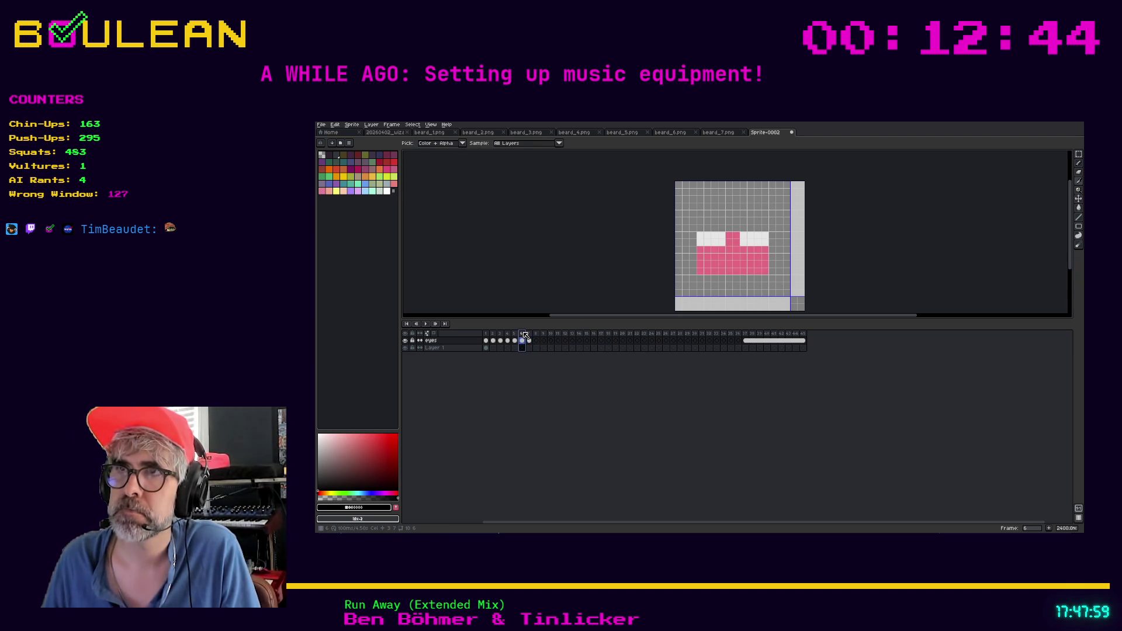
key(b)
drag(714, 250, 718, 256)
click(743, 250)
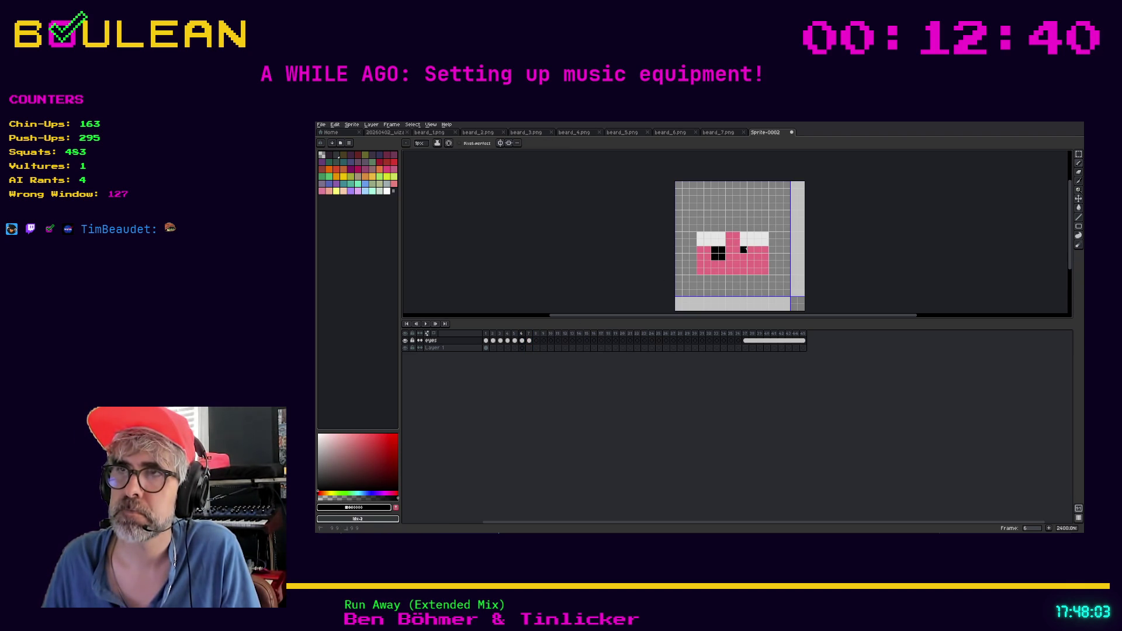
click(750, 255)
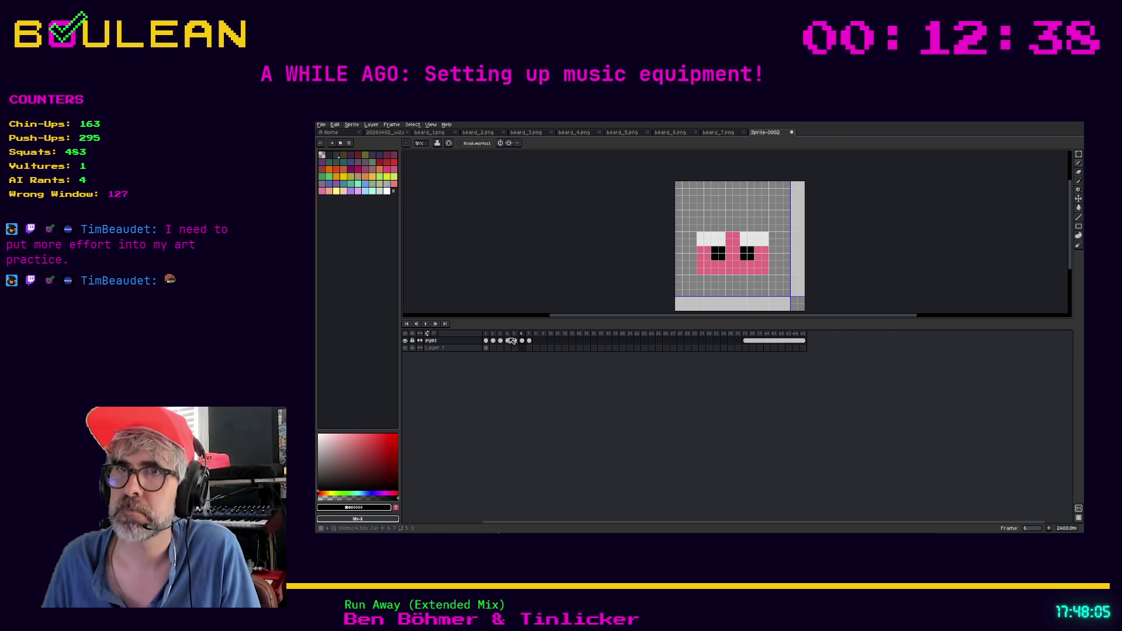
- Compare frame 6's new eyes against the wizard in frame 7 and frame 5's smaller eyes
click(532, 334)
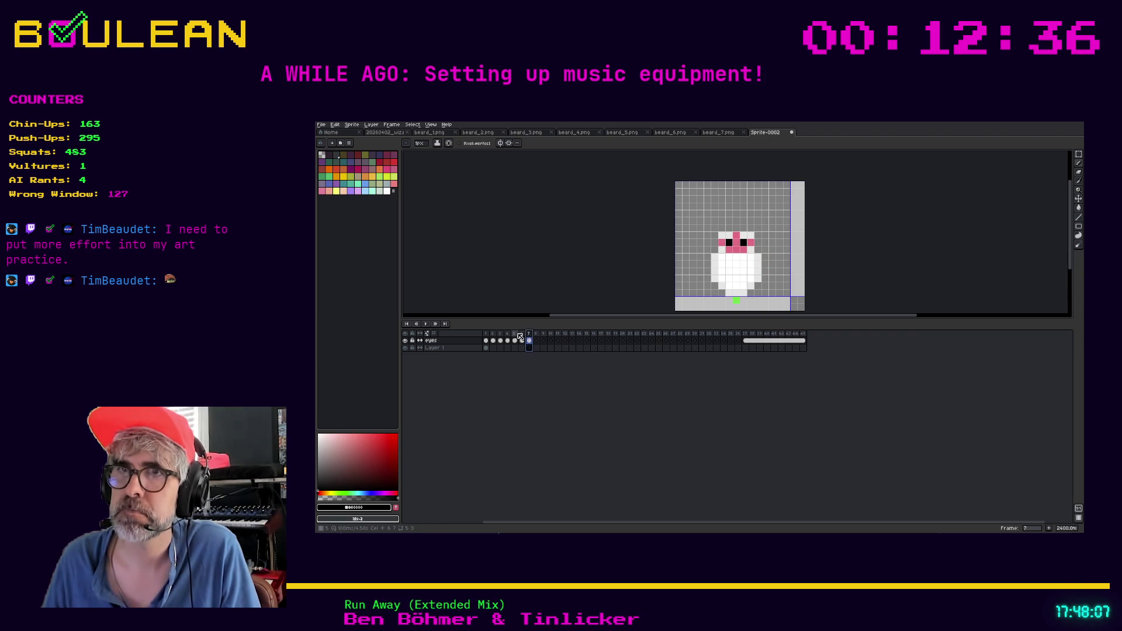
click(522, 333)
click(514, 333)
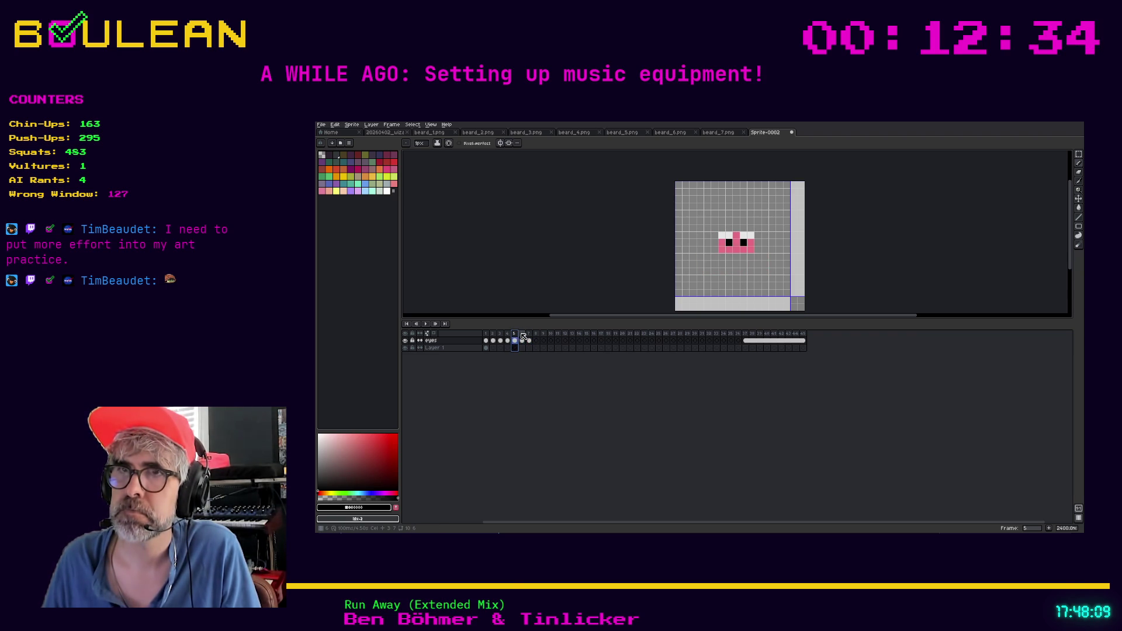
click(520, 333)
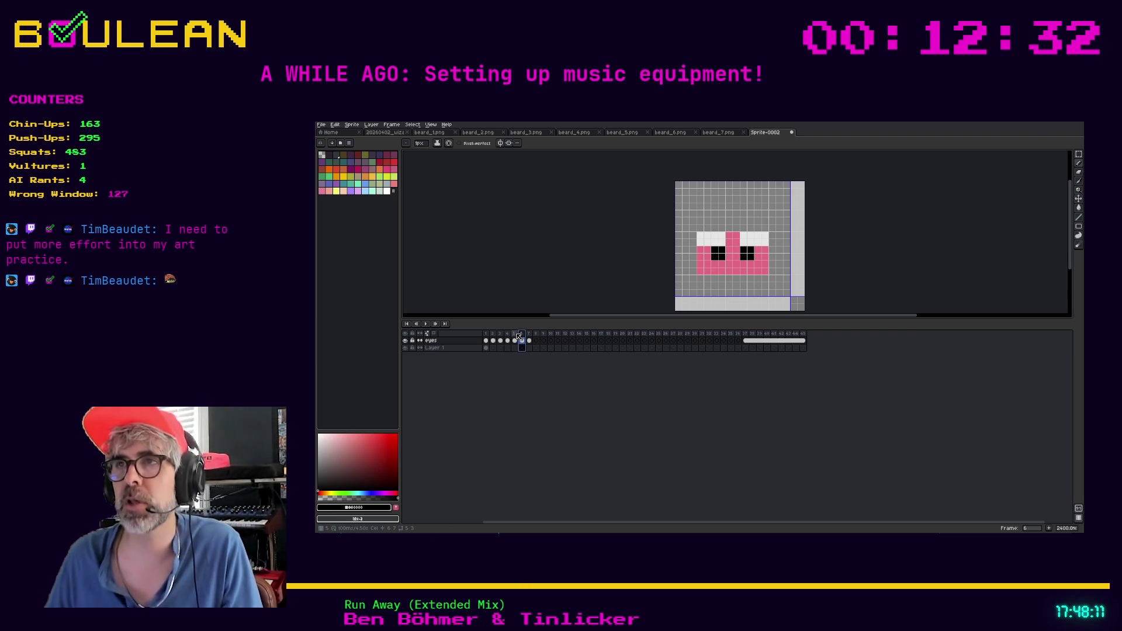
click(515, 335)
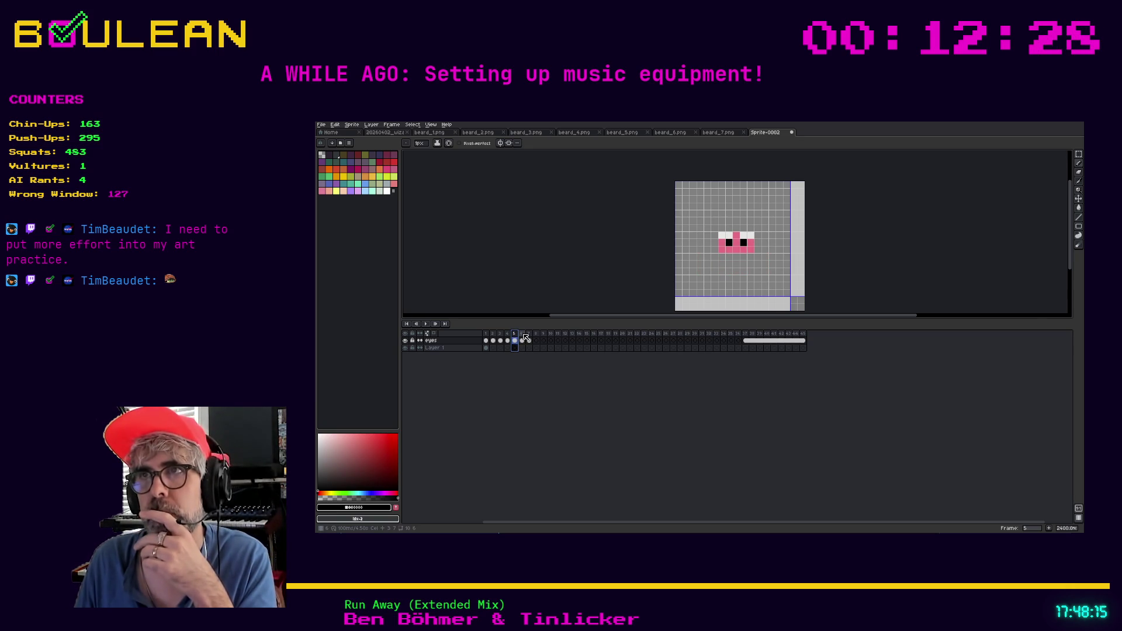
- Show frame 6's finished face again and pan the canvas up and left
click(523, 335)
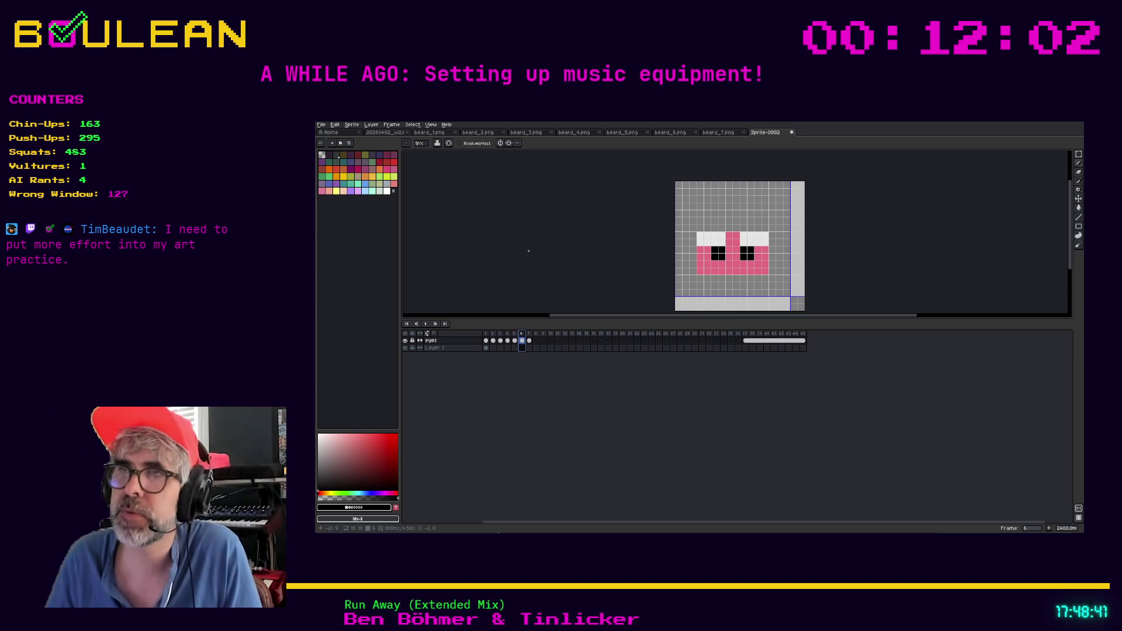
mouse_move(722, 278)
mouse_down()
mouse_move(708, 280)
mouse_move(658, 209)
mouse_up()
- Move the face block one pixel right and up, then deselect
key(m)
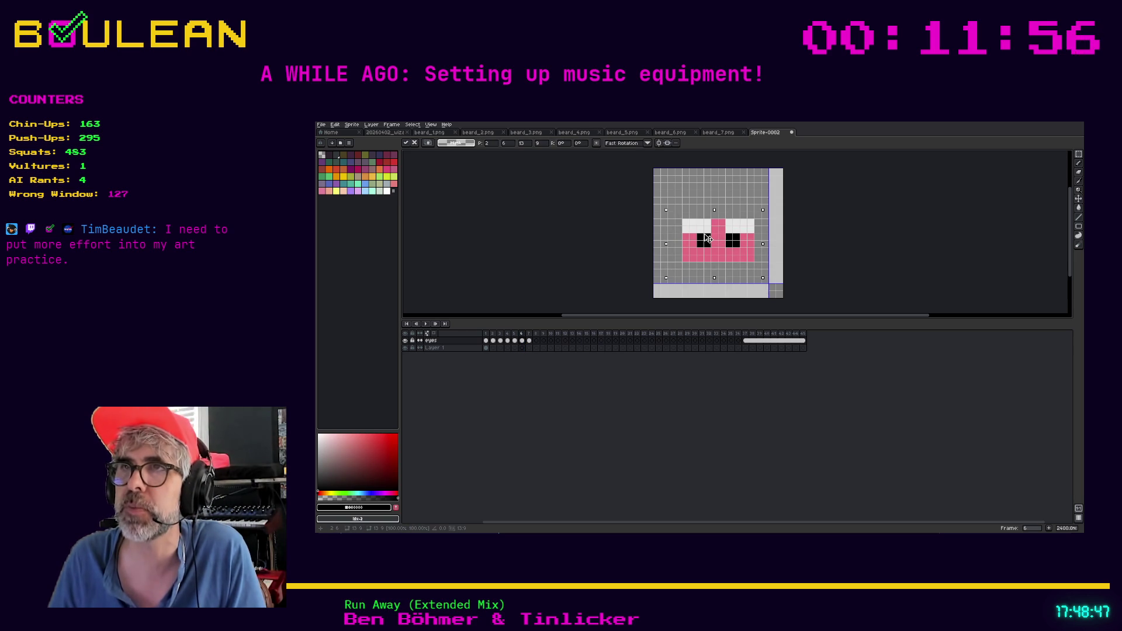
drag(704, 239, 707, 235)
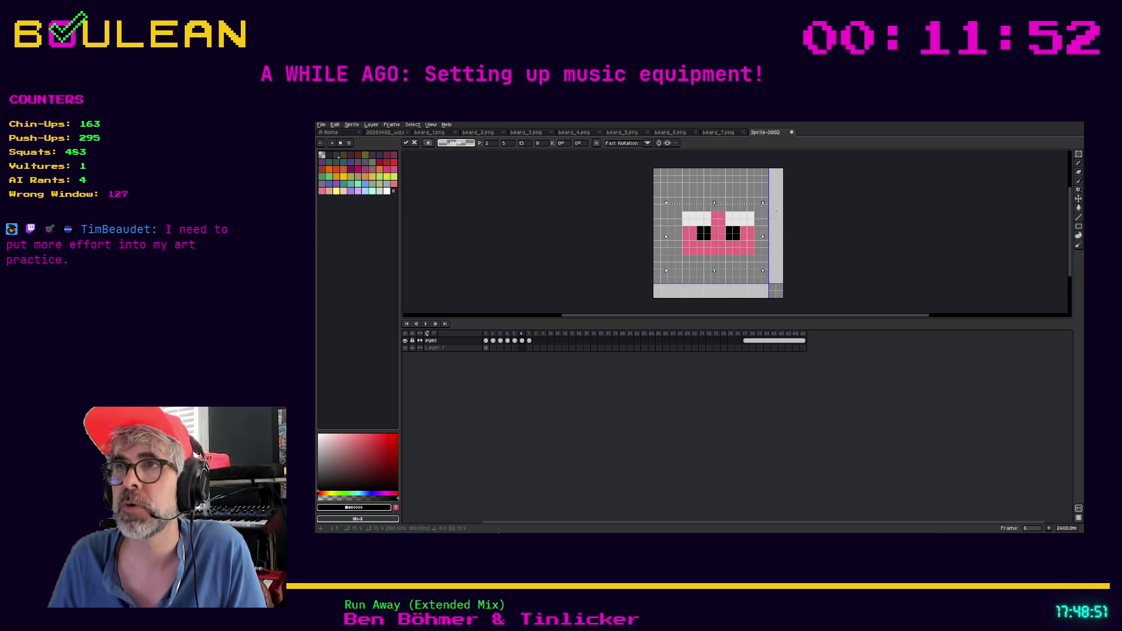
key(ctrl+d)
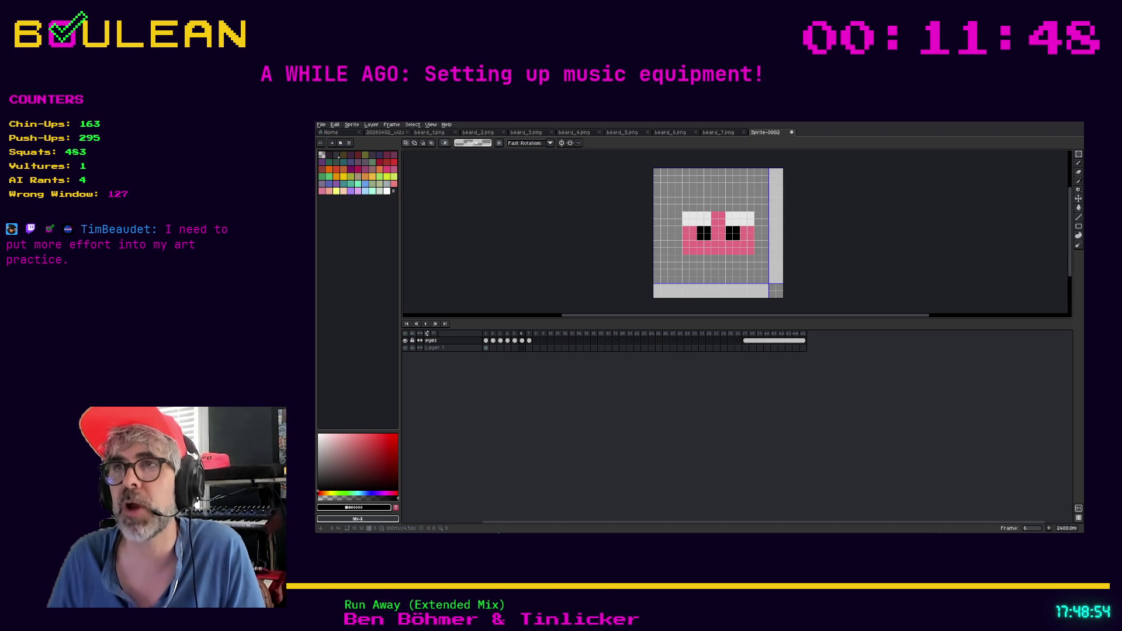
- Check the Canvas Size settings and close them without changes
click(352, 125)
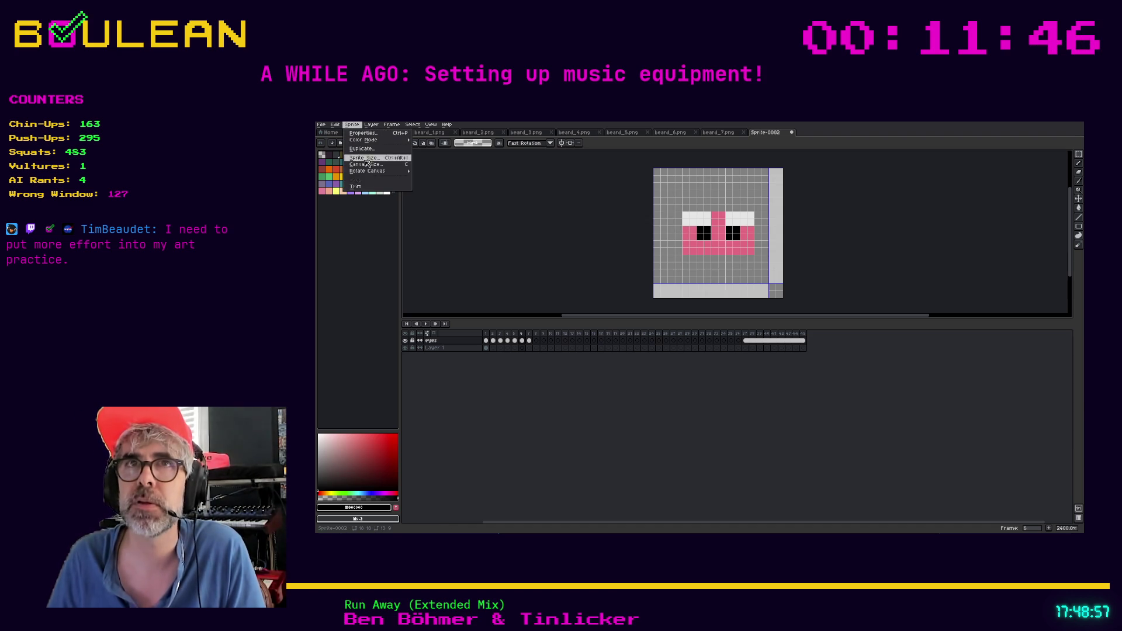
click(366, 164)
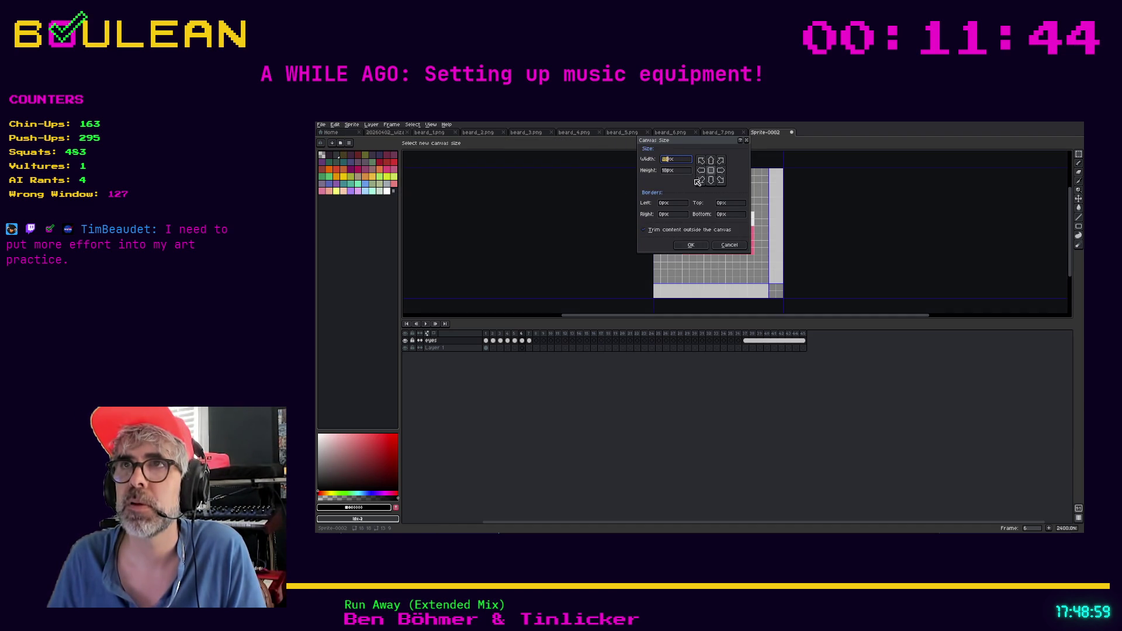
click(729, 246)
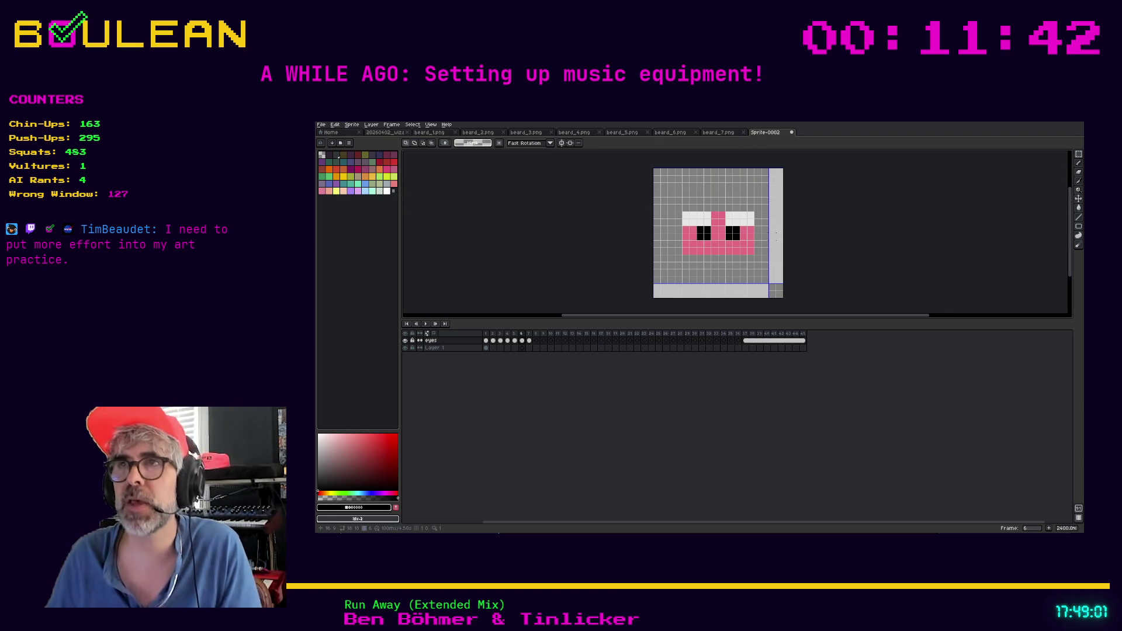
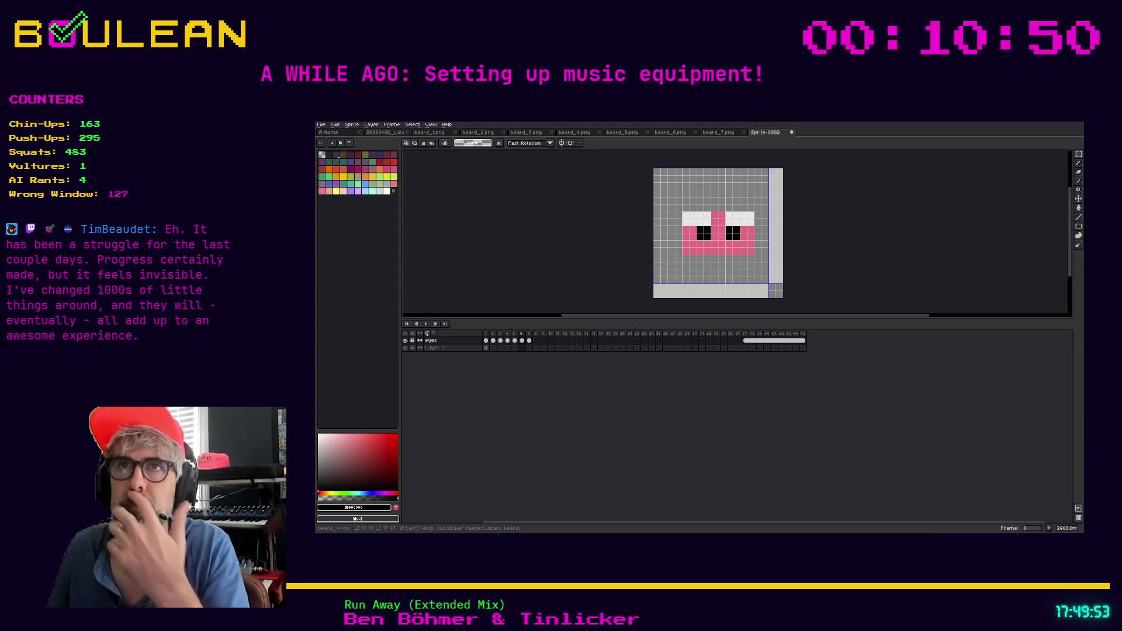
- Switch from beard_2.png to beard_1.png, clear its selection, and bring up the export options
click(482, 132)
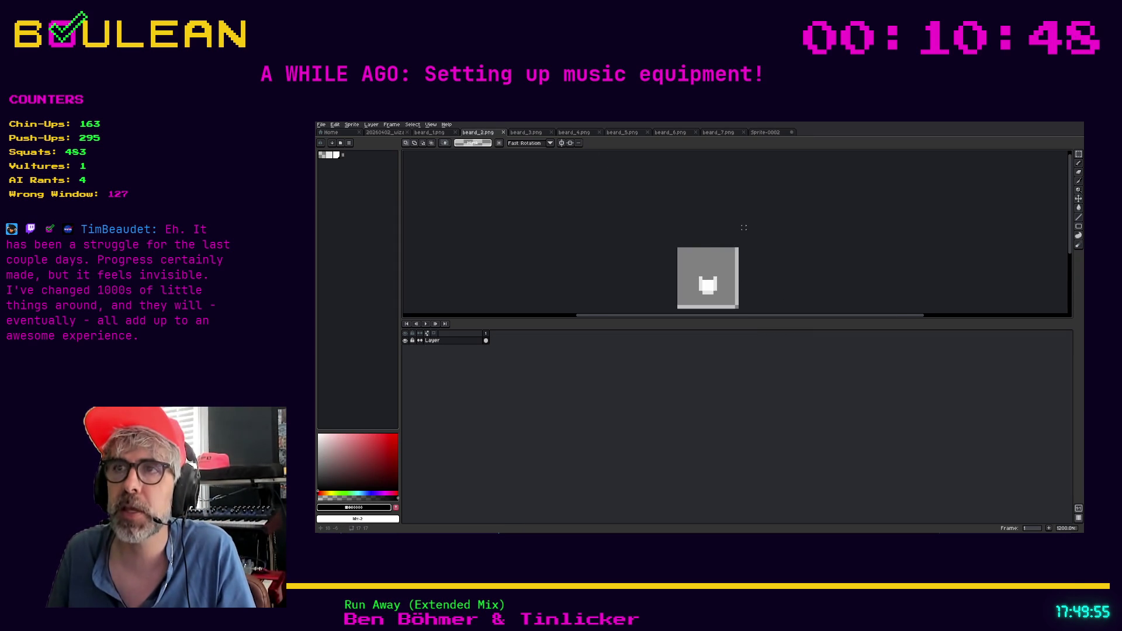
key(ctrl+shift+Tab)
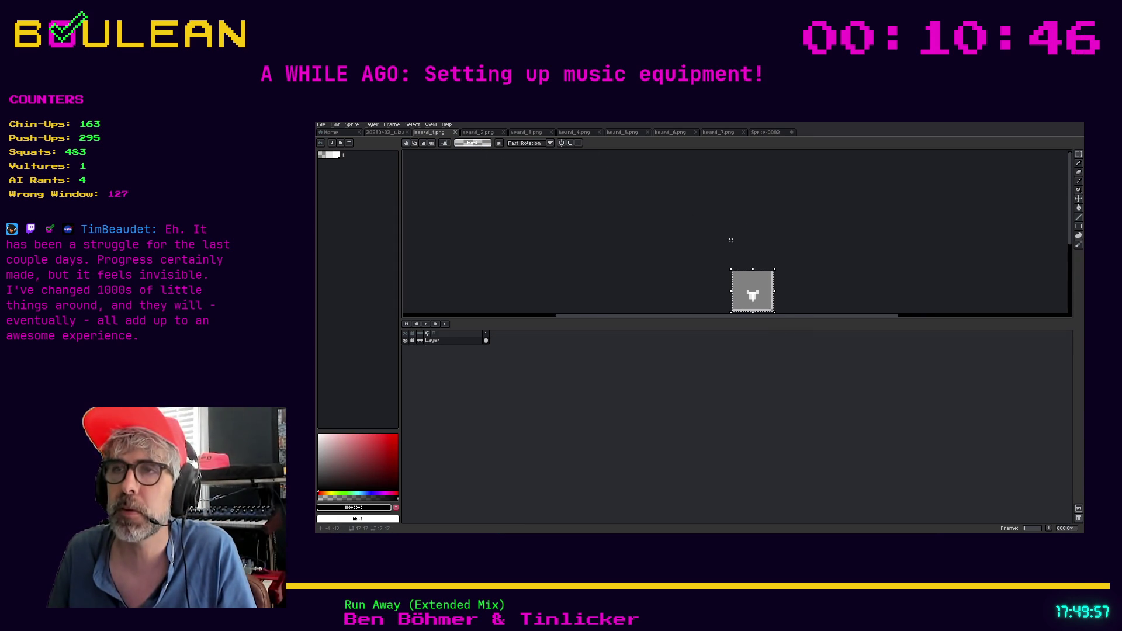
key(ctrl+d)
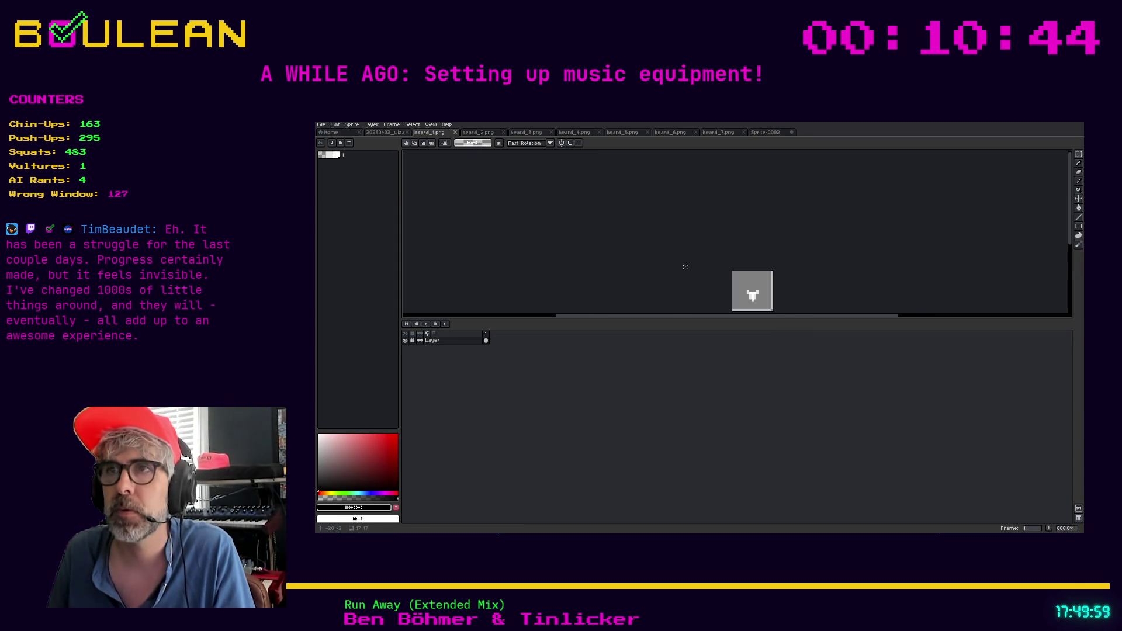
click(320, 125)
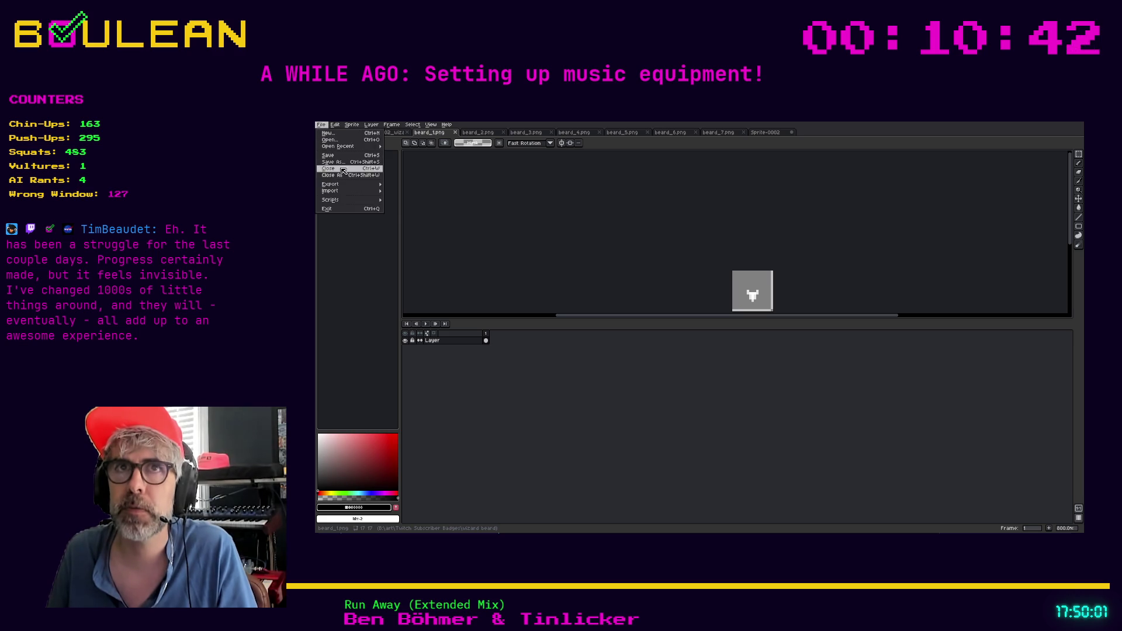
- Export beard_1 resized to 200% as beard_1_2x.png, then return to Sprite-0002
mouse_move(360, 185)
click(405, 184)
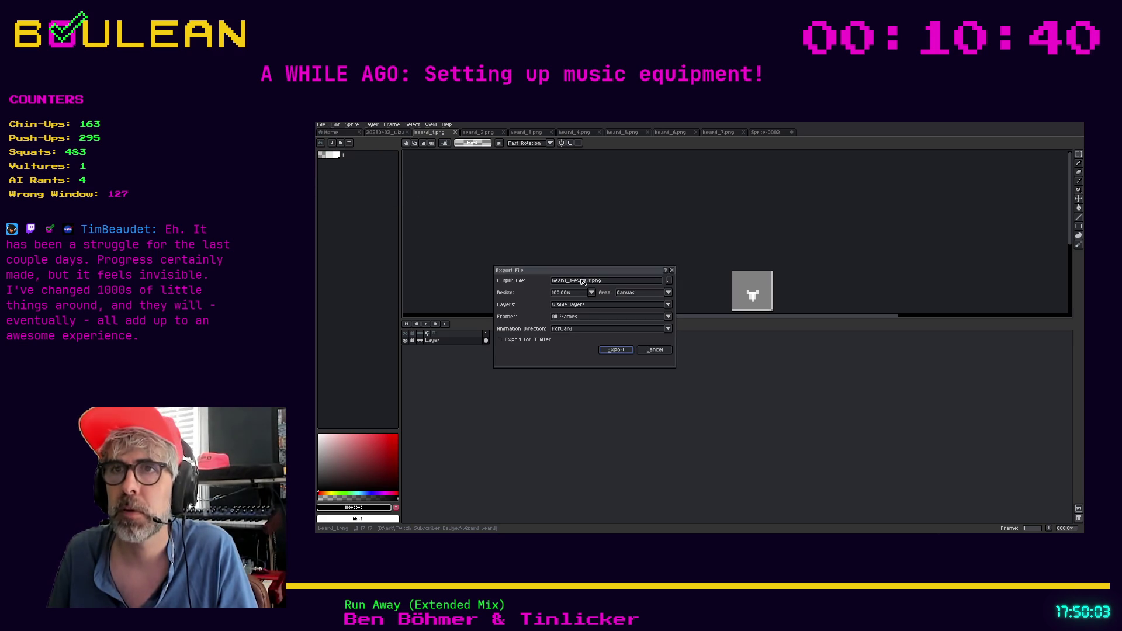
click(591, 294)
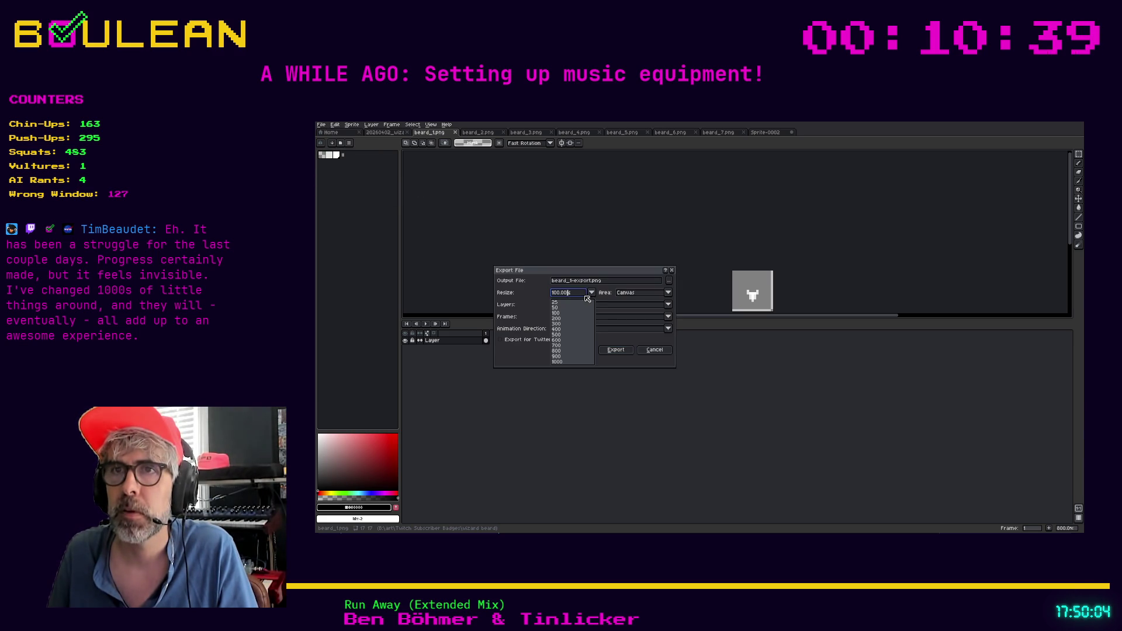
click(557, 319)
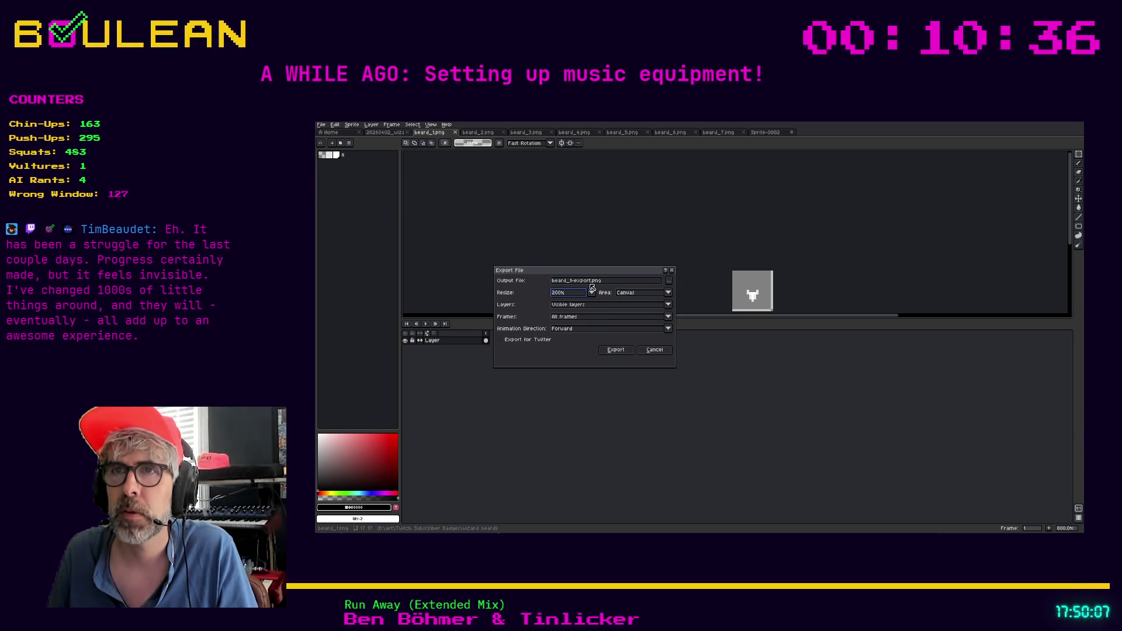
key(BackSpace)
key(BackSpace)
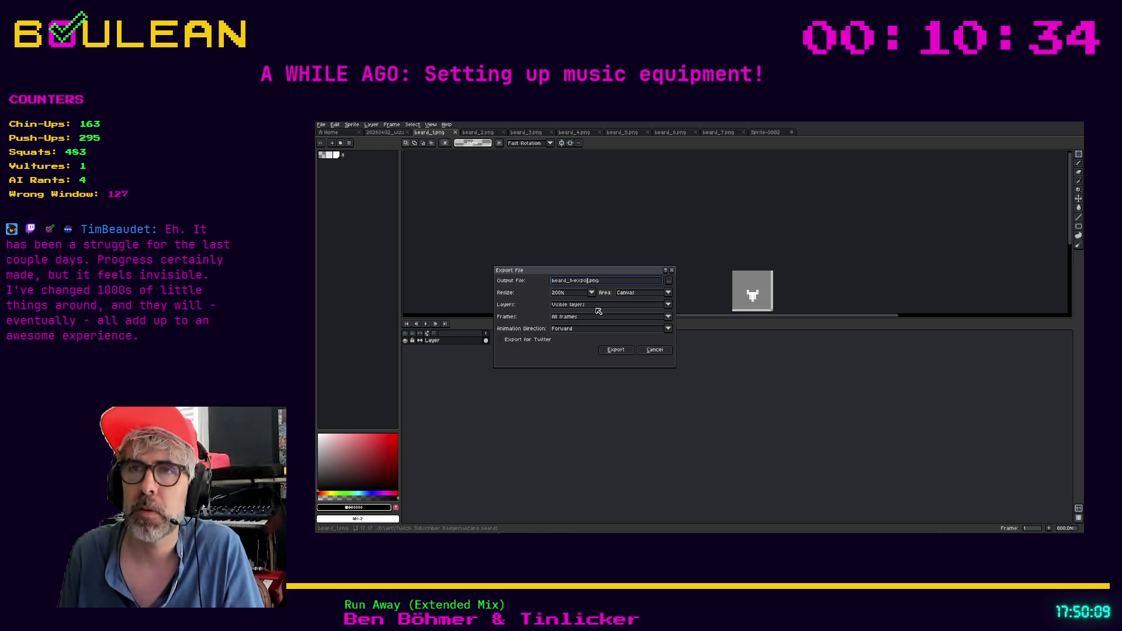
key(BackSpace)
key(BackSpace)
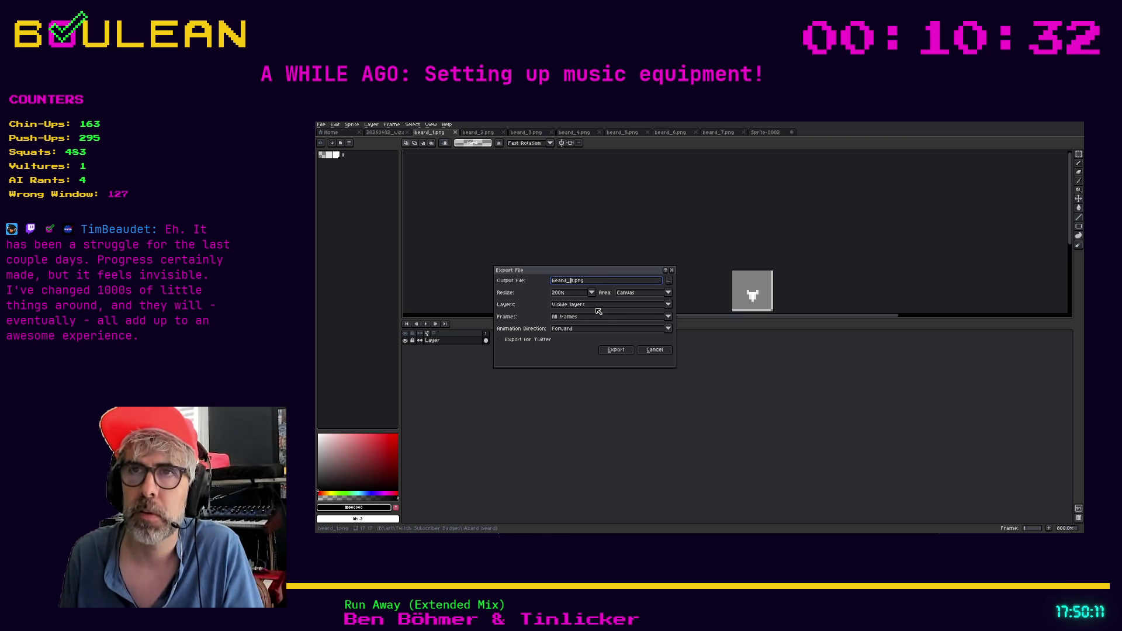
key(Left)
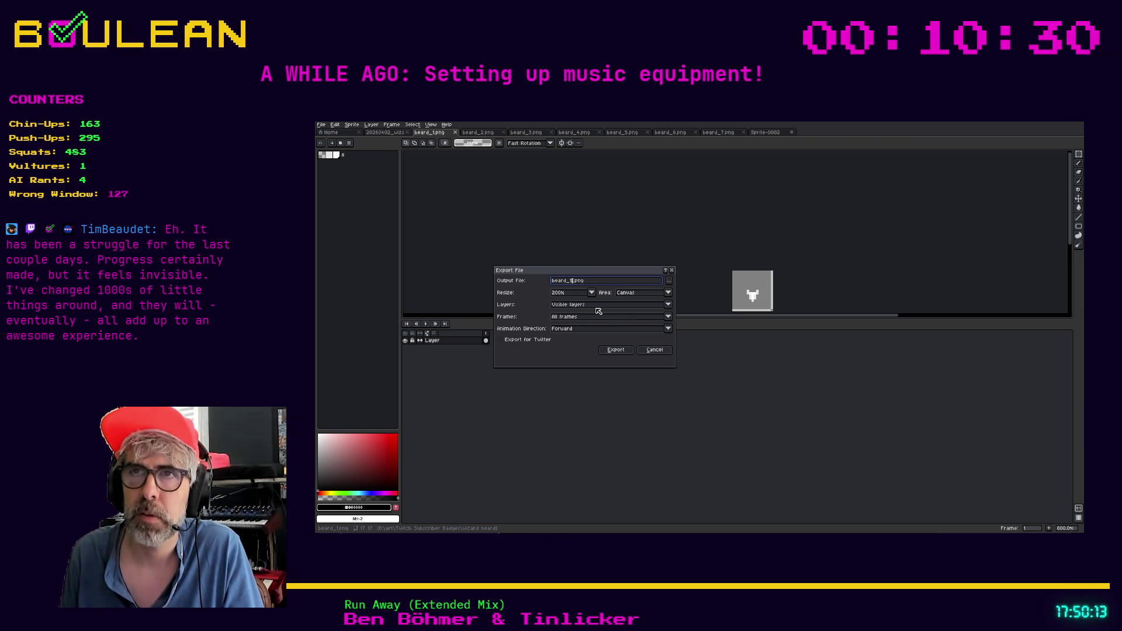
text(_2x)
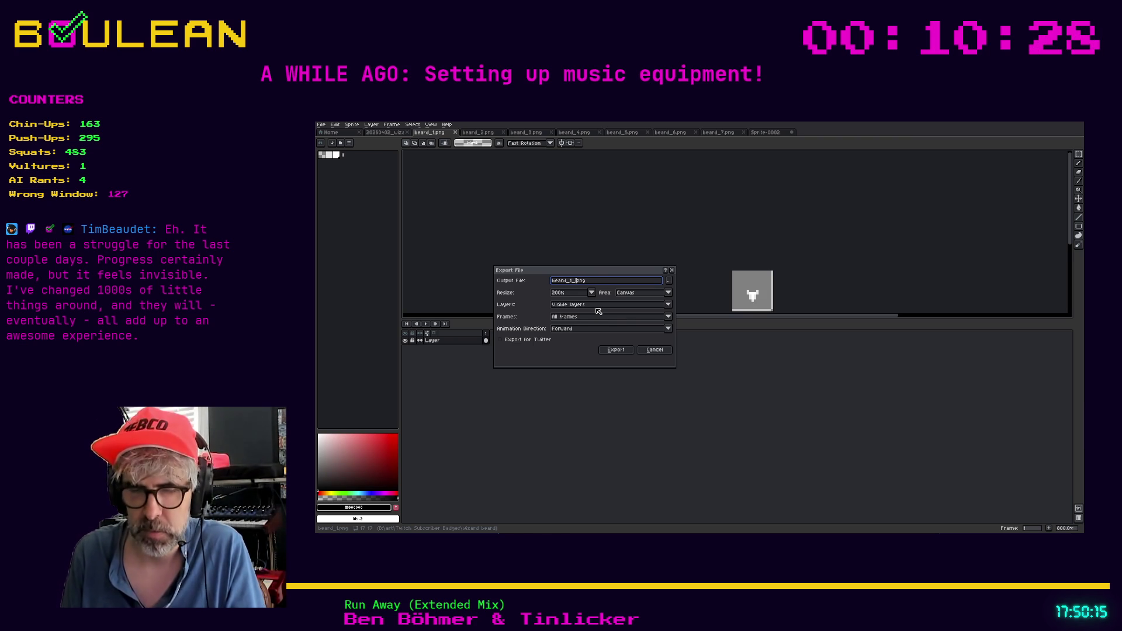
click(617, 351)
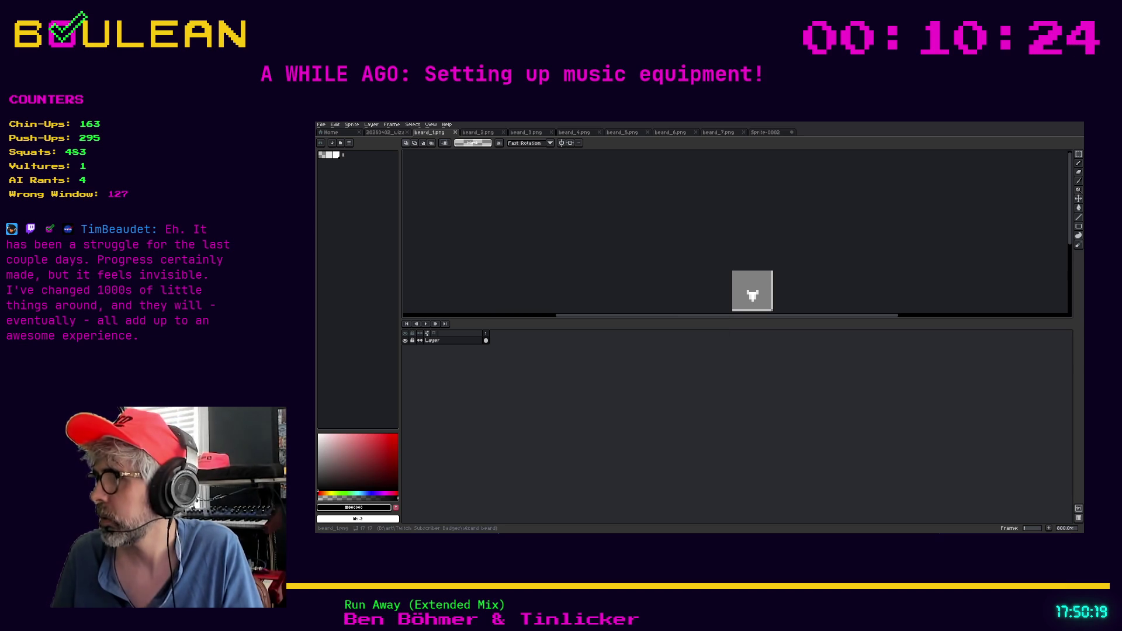
click(764, 132)
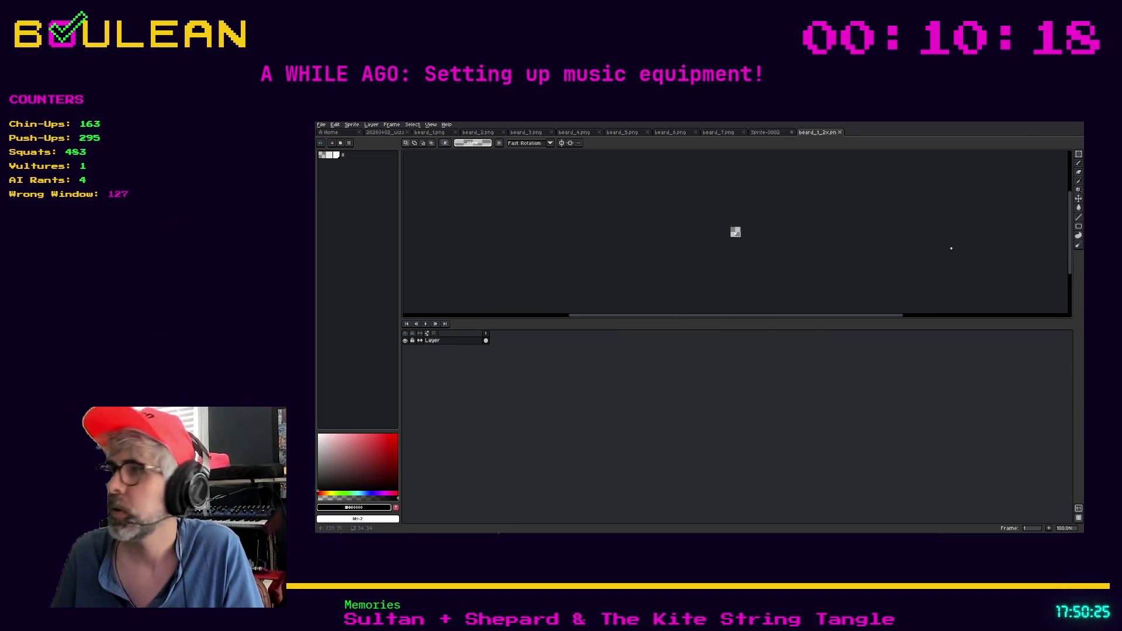
- Copy the enlarged beard and paste it into Sprite-0002 beneath the pink eyes
key(ctrl+a)
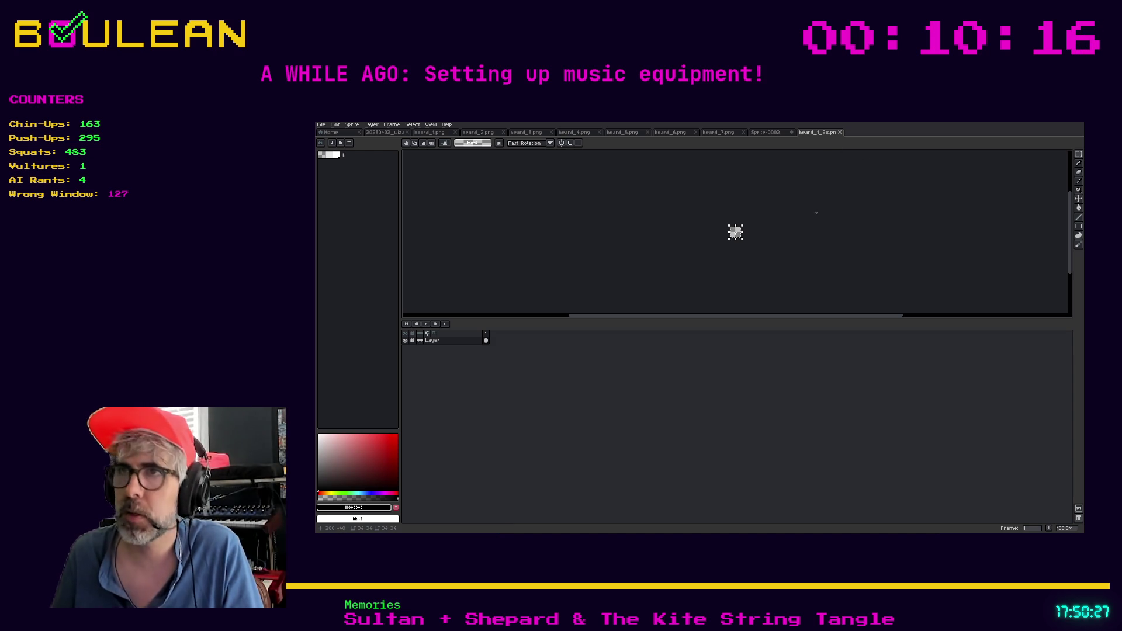
key(ctrl+c)
key(ctrl+shift+Tab)
key(ctrl+v)
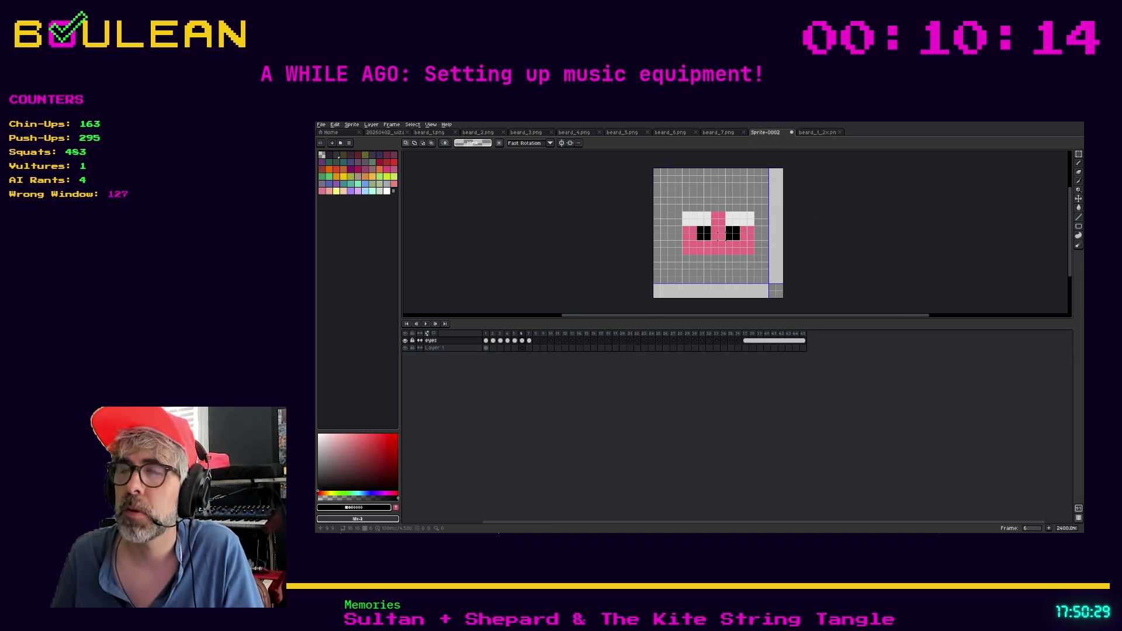
drag(831, 268, 774, 226)
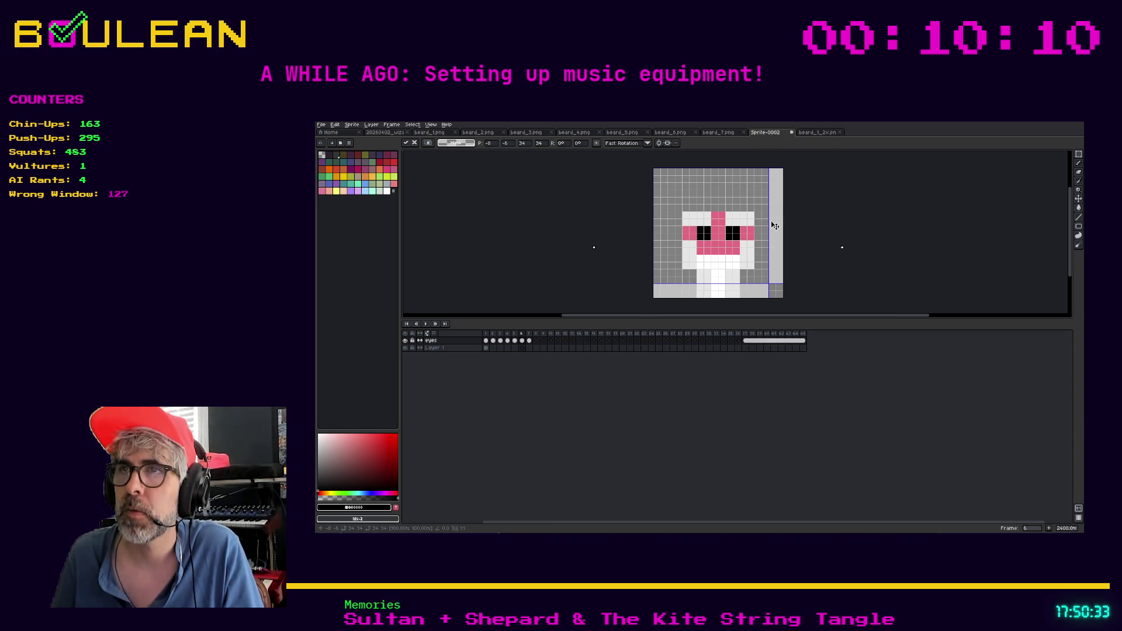
click(843, 236)
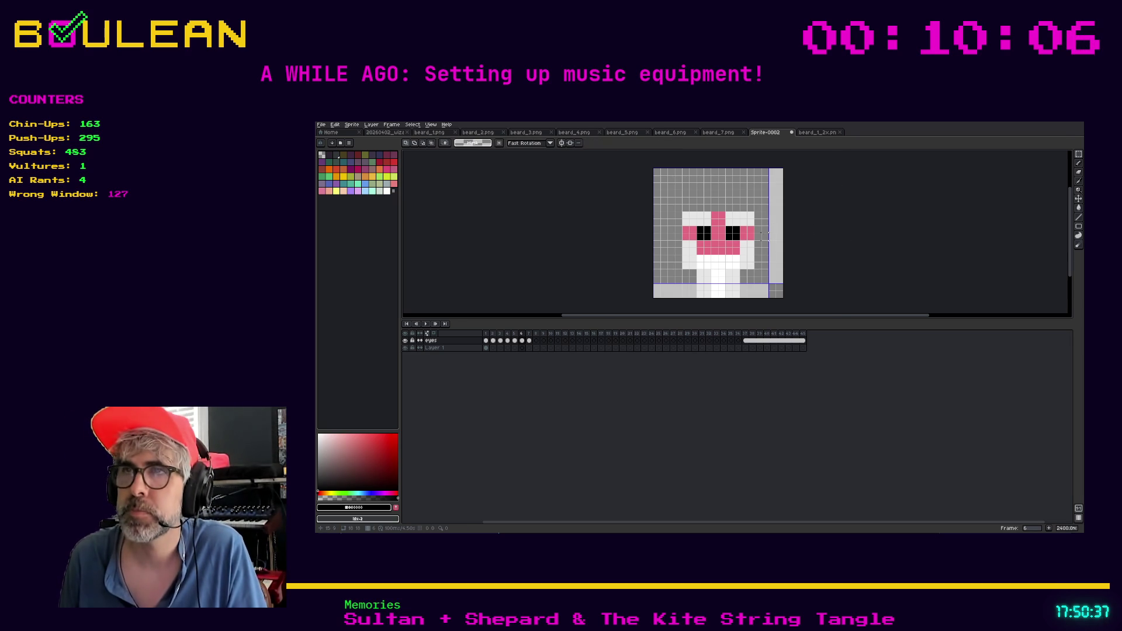
key(ctrl+d)
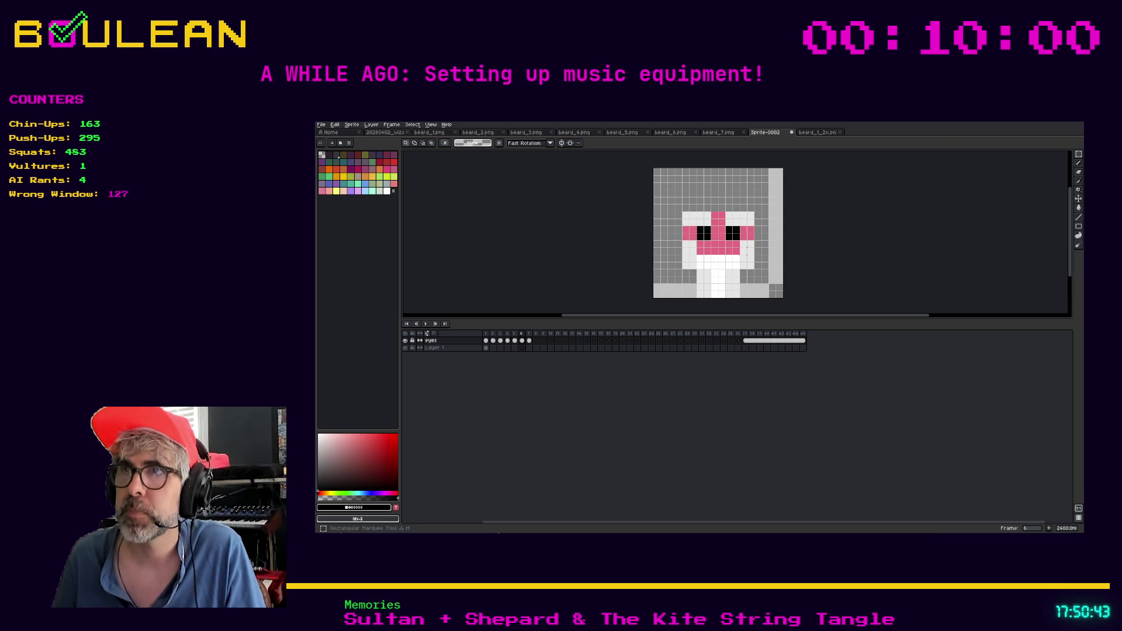
- Move the face up about three pixels and re-paste the beard below it, fixed in place
drag(757, 265, 668, 204)
drag(721, 241, 721, 226)
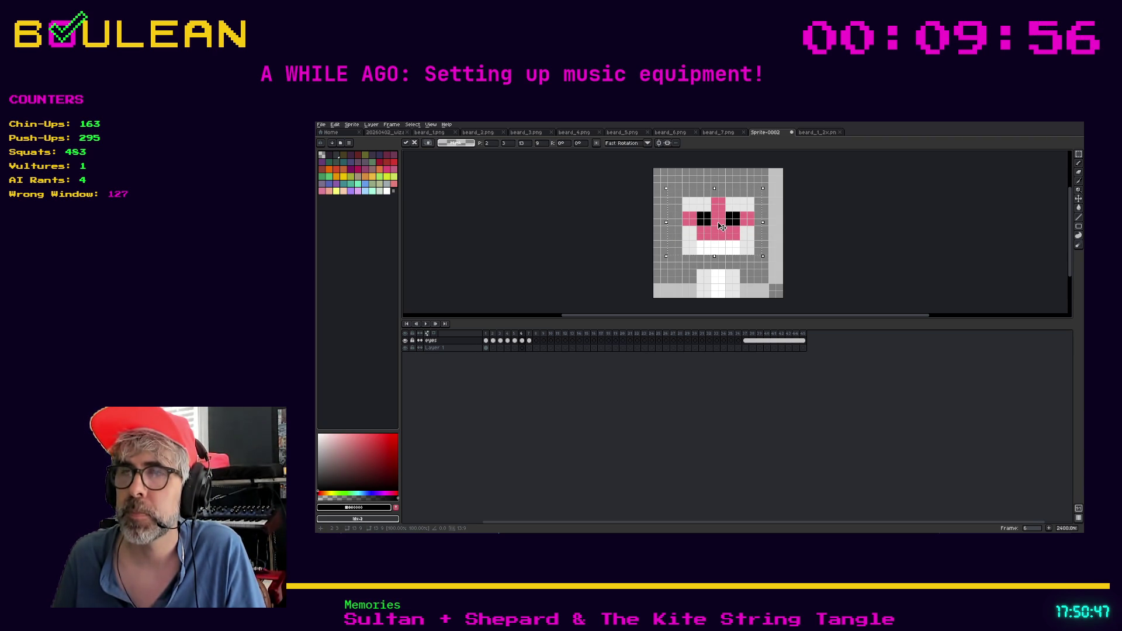
key(ctrl+z)
key(ctrl+z)
key(ctrl+z)
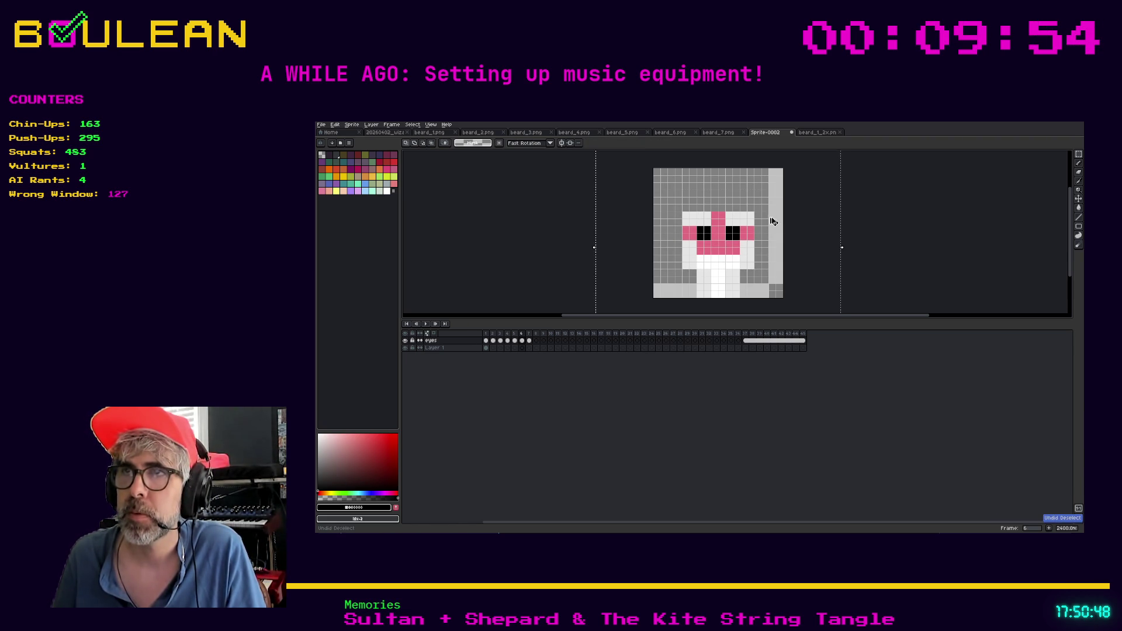
key(ctrl+z)
mouse_move(765, 266)
mouse_down()
mouse_move(733, 227)
mouse_move(671, 201)
mouse_up()
key(ctrl+z)
drag(700, 240, 700, 220)
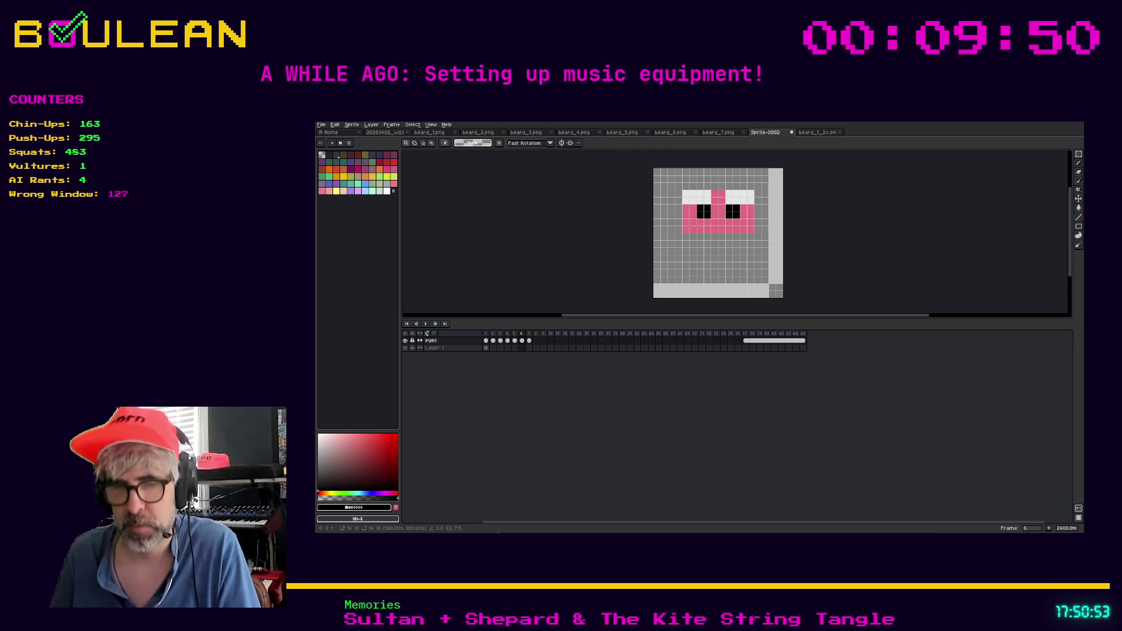
key(ctrl+v)
mouse_move(748, 250)
mouse_down()
mouse_move(722, 235)
mouse_move(723, 222)
mouse_up()
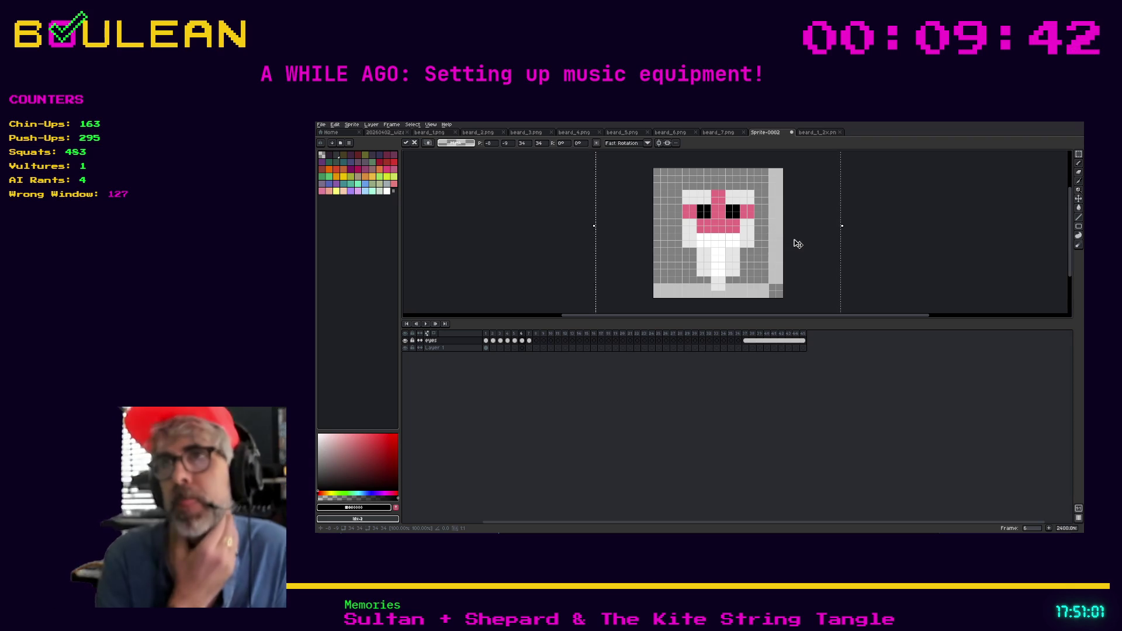
key(ctrl+d)
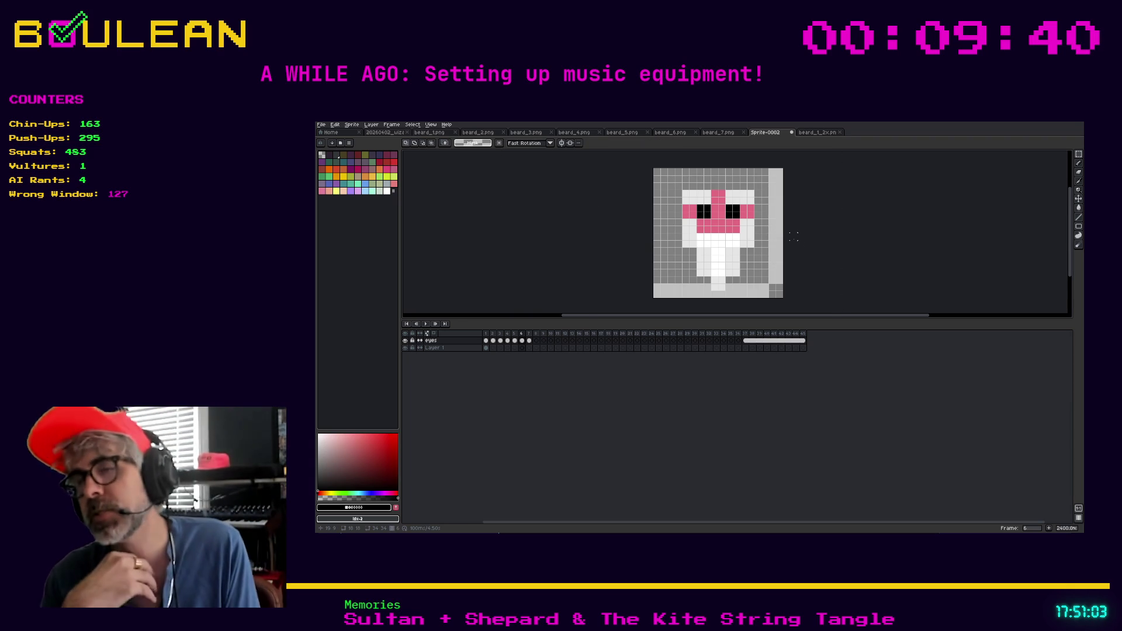
- Toggle the pixel grid on and off, then step to a neighbouring frame
key(ctrl+apostrophe)
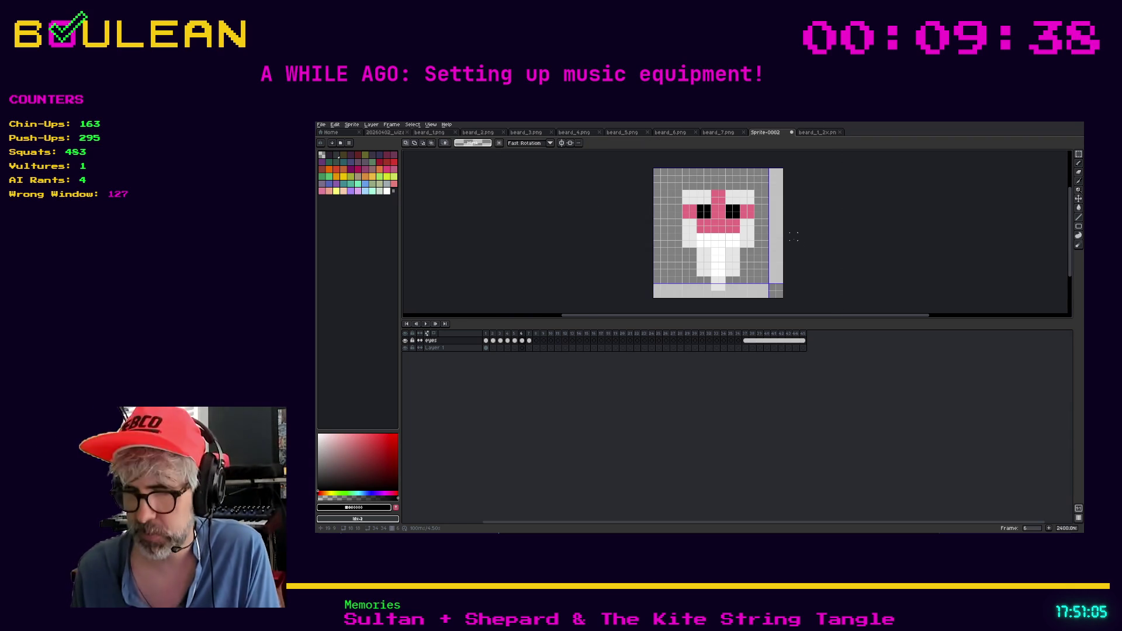
key(ctrl+apostrophe)
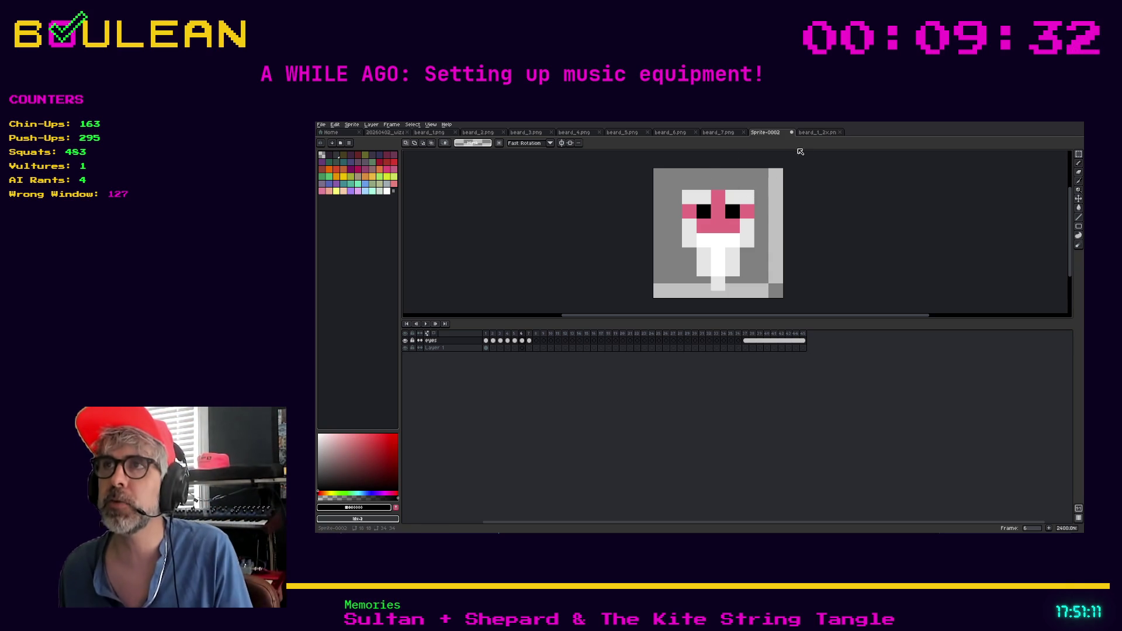
click(514, 340)
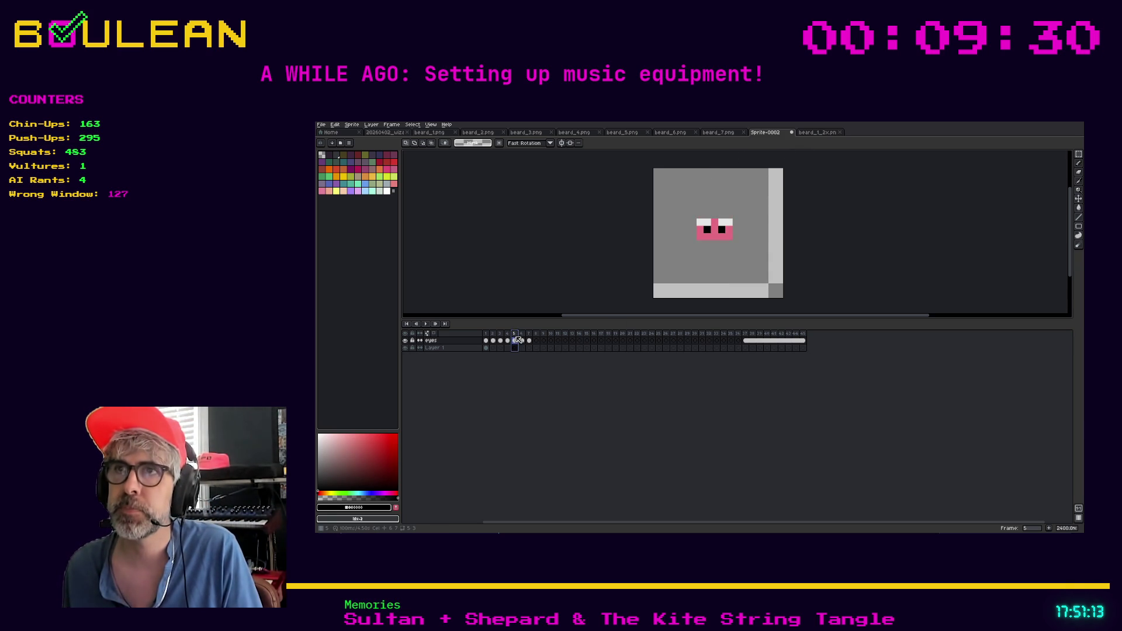
- Browse frames 6–7 and the beard_6 through beard_2 sprites for comparison
click(530, 340)
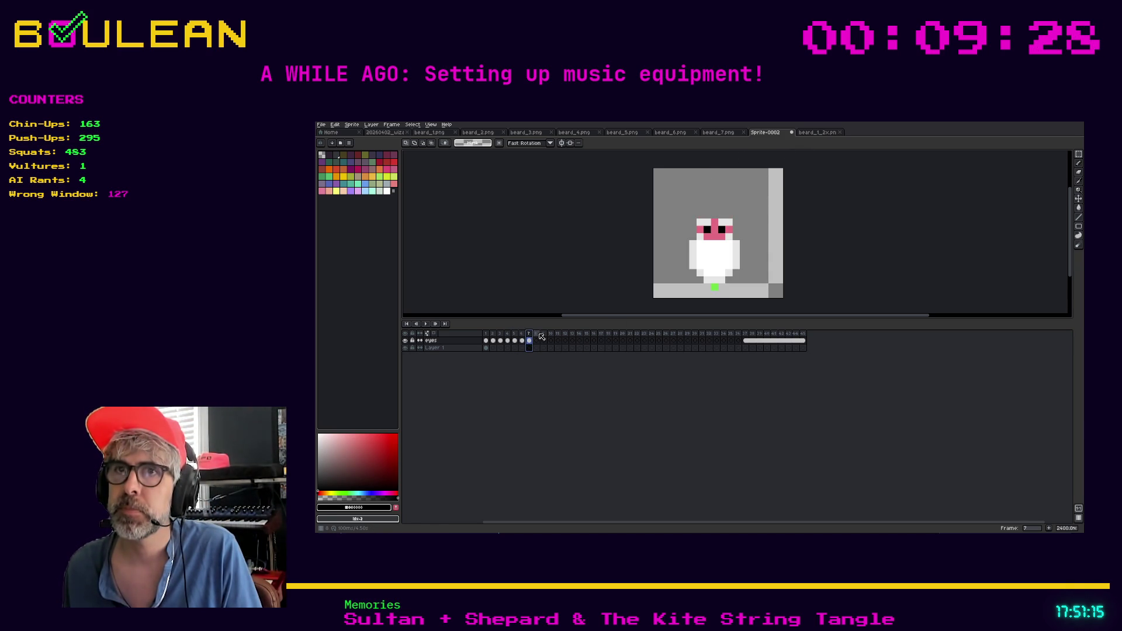
click(535, 340)
click(524, 339)
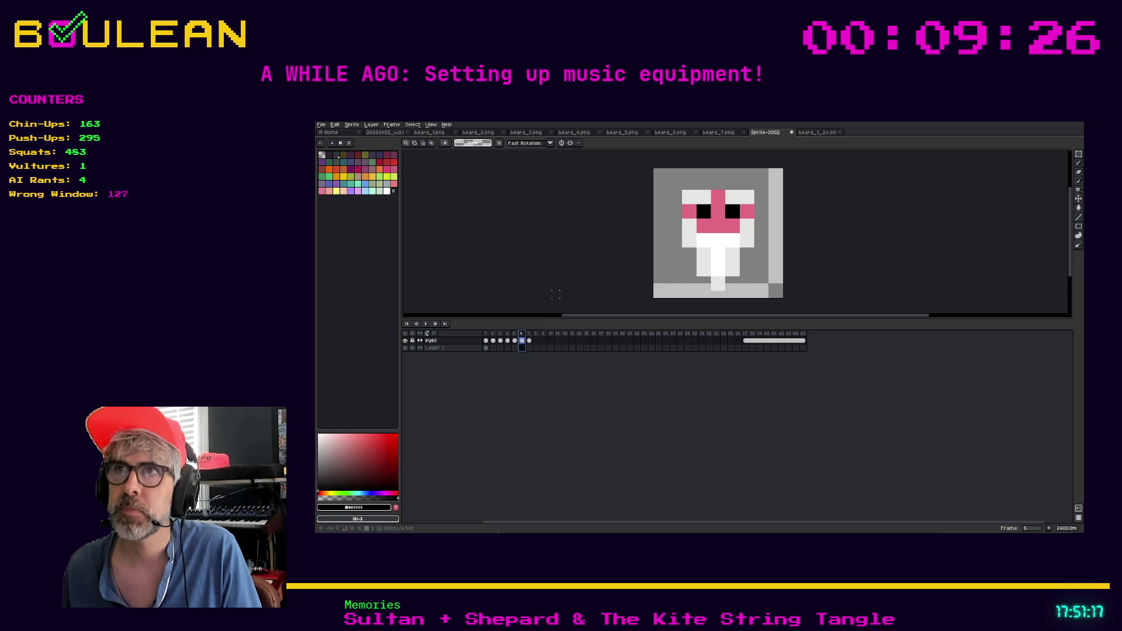
click(678, 132)
click(628, 133)
click(572, 134)
click(542, 135)
click(478, 134)
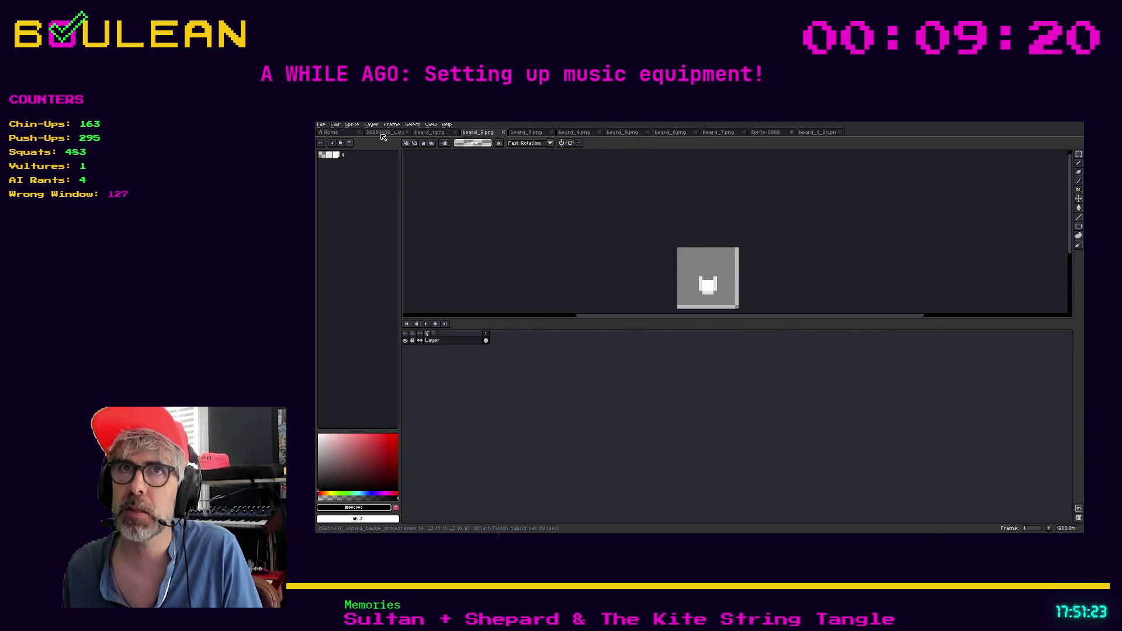
- Sample the blue of the wizard's hat as the drawing colour
click(384, 133)
key(i)
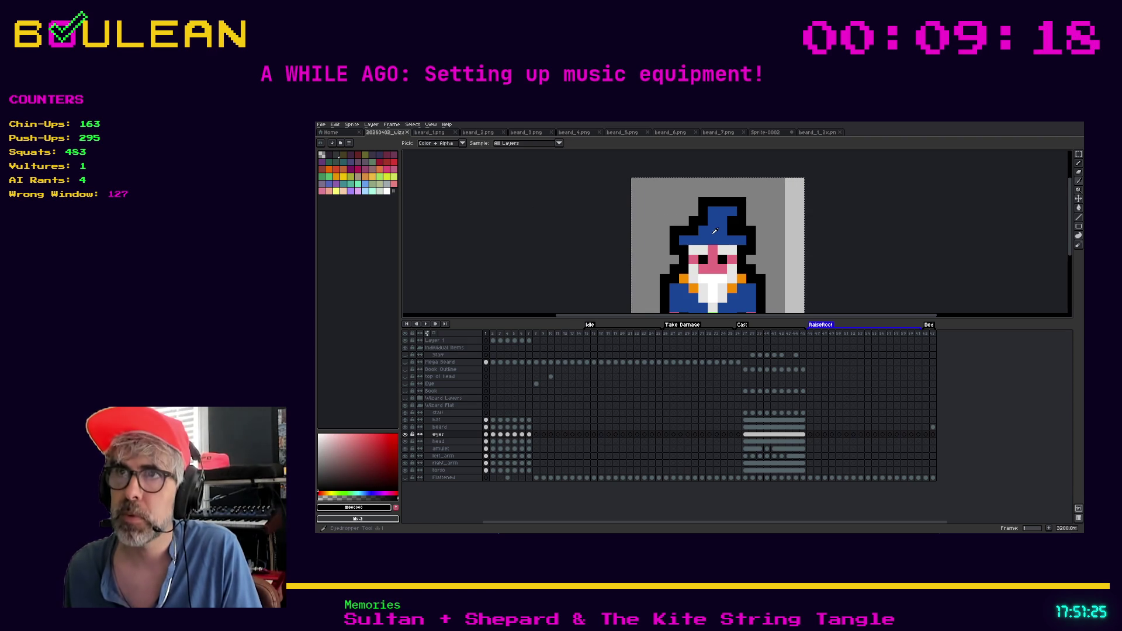
click(716, 233)
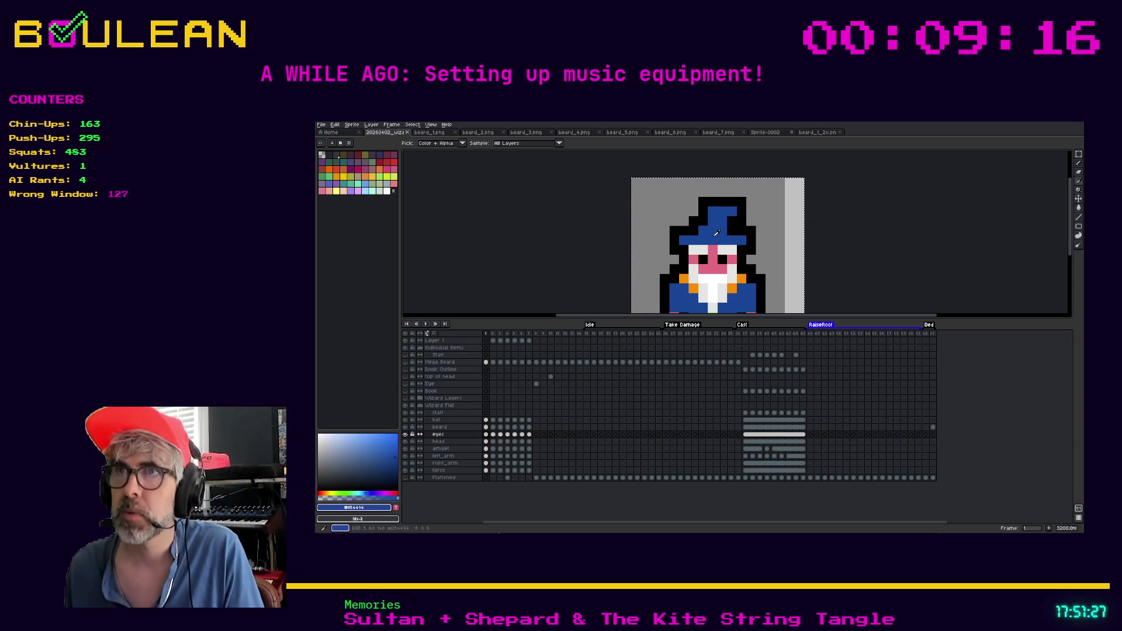
click(817, 134)
click(765, 134)
- Pencil a blue hat band across the top of the Sprite-0002 face
key(b)
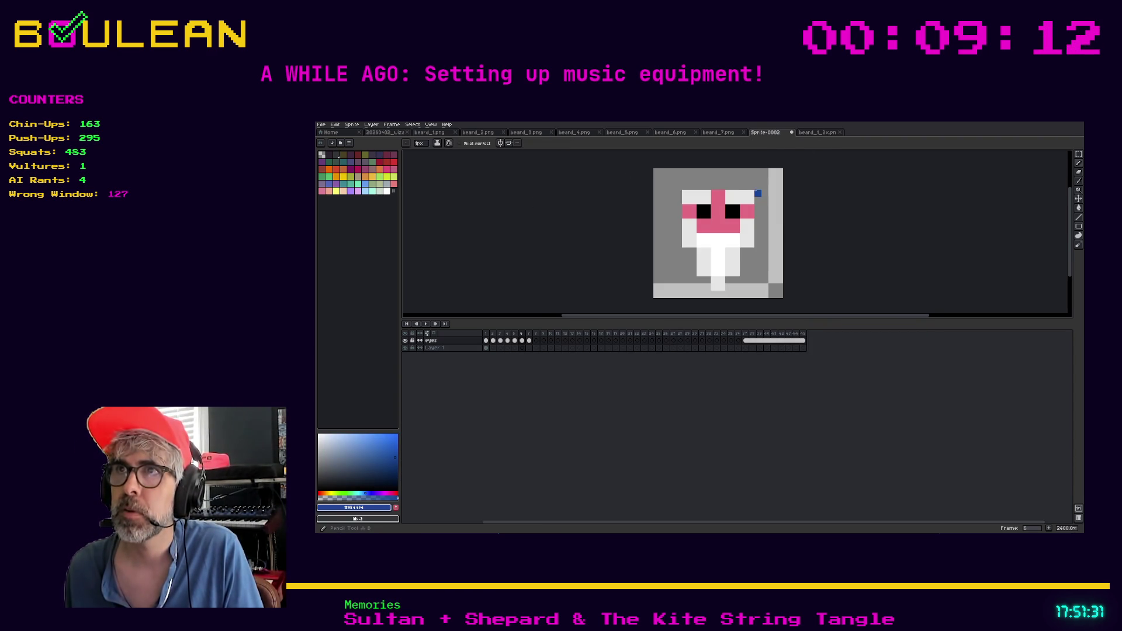
drag(758, 186, 690, 186)
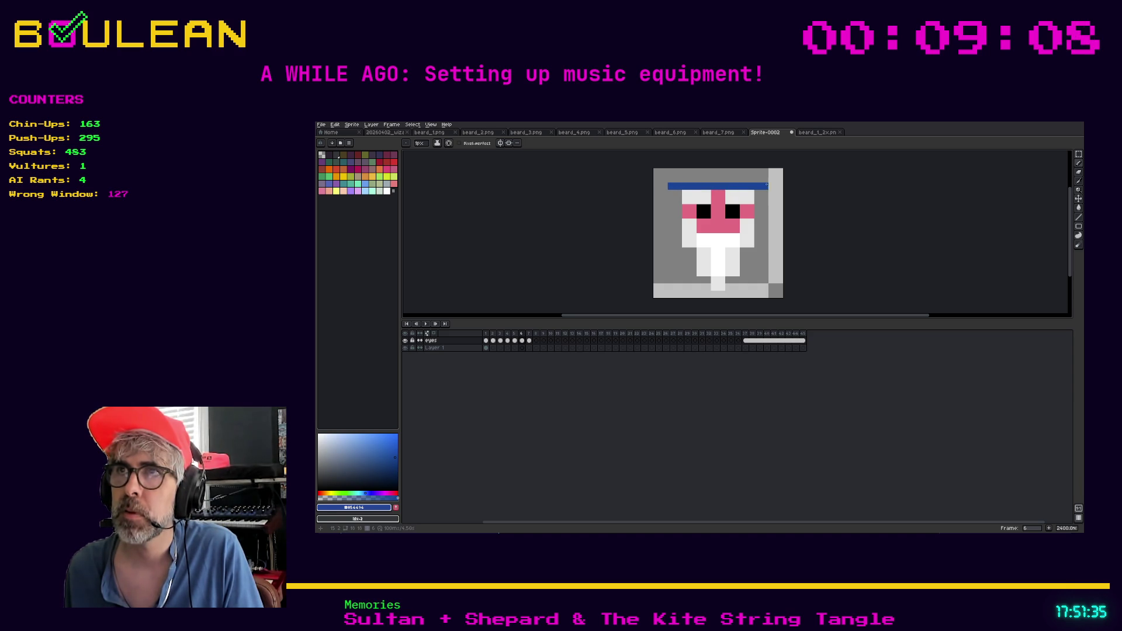
drag(760, 180, 672, 177)
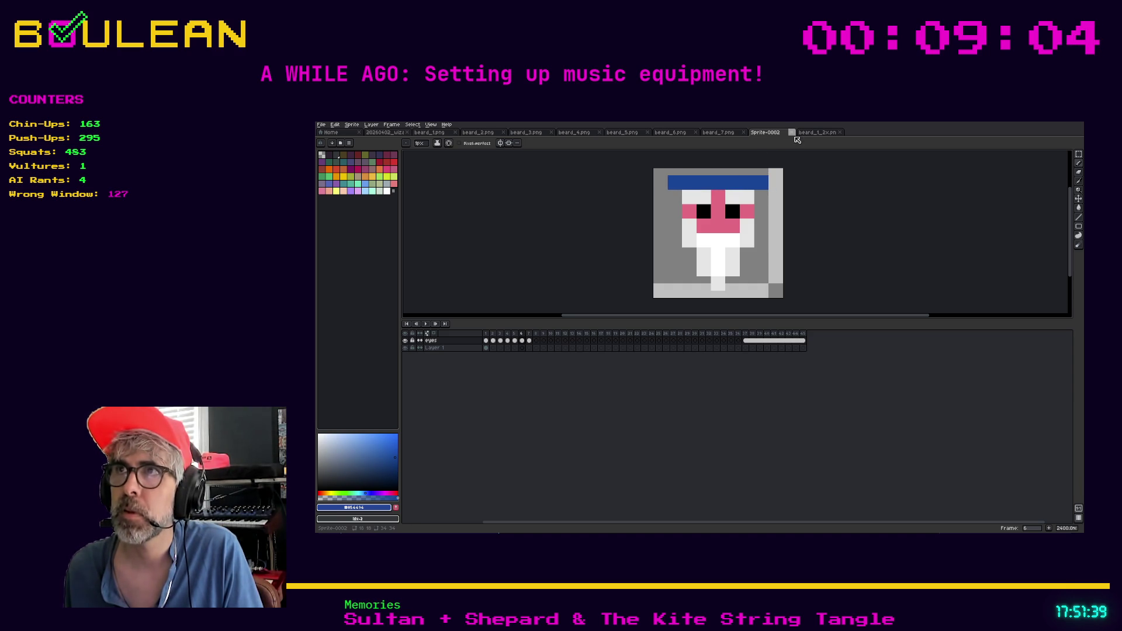
click(384, 134)
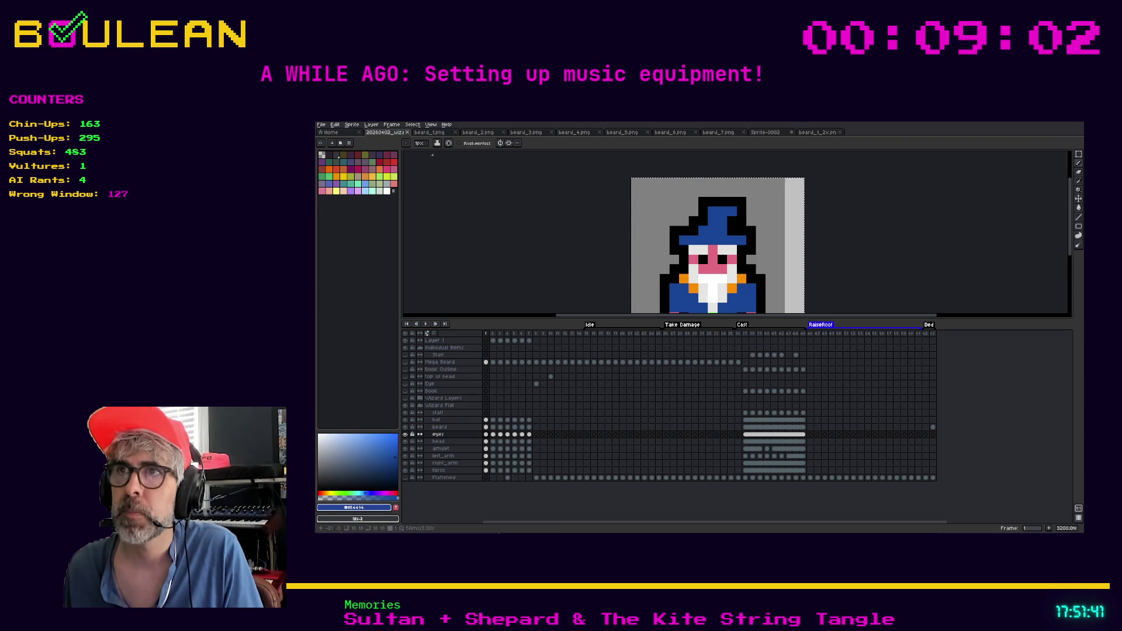
click(813, 133)
click(766, 134)
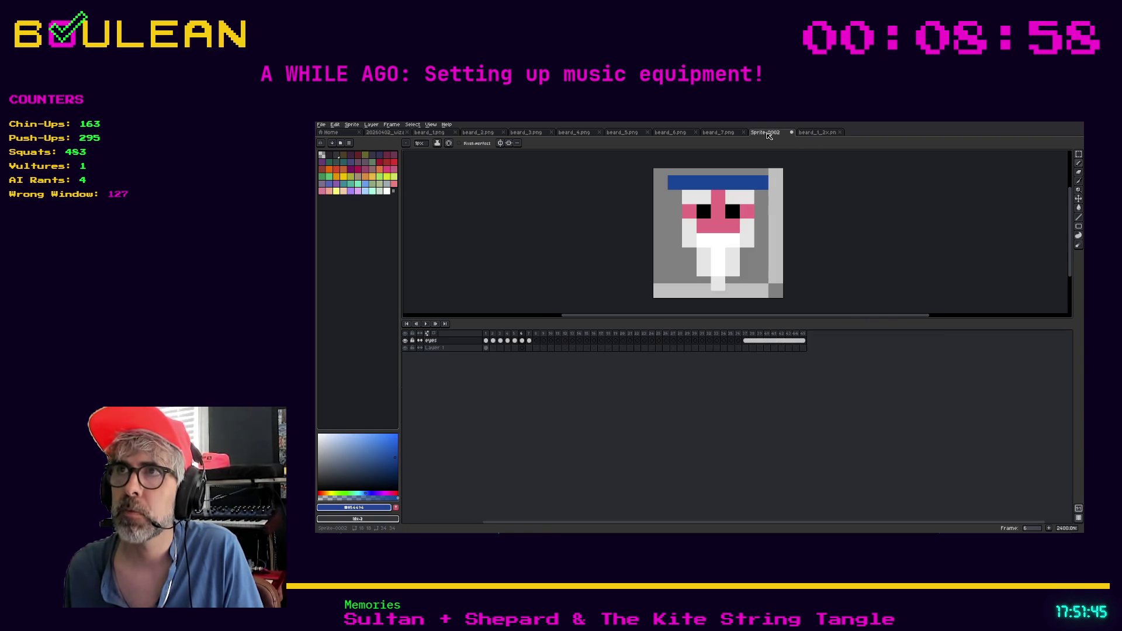
drag(771, 186, 772, 180)
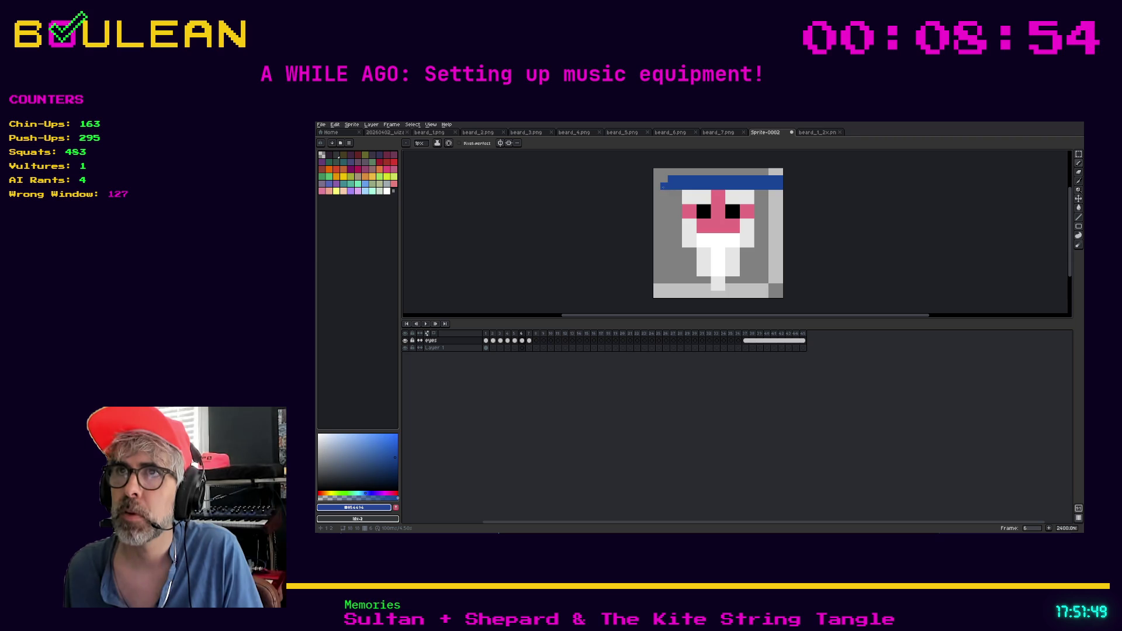
- Extend the blue band one pixel left, then undo three strokes to remove the band
drag(657, 179, 749, 172)
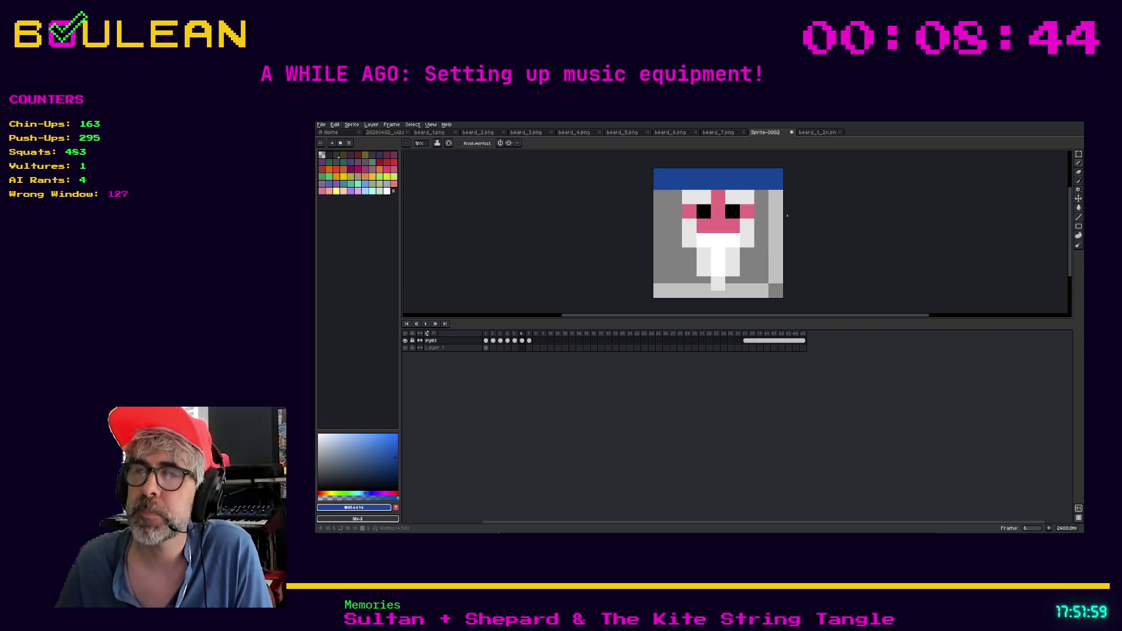
key(ctrl+z)
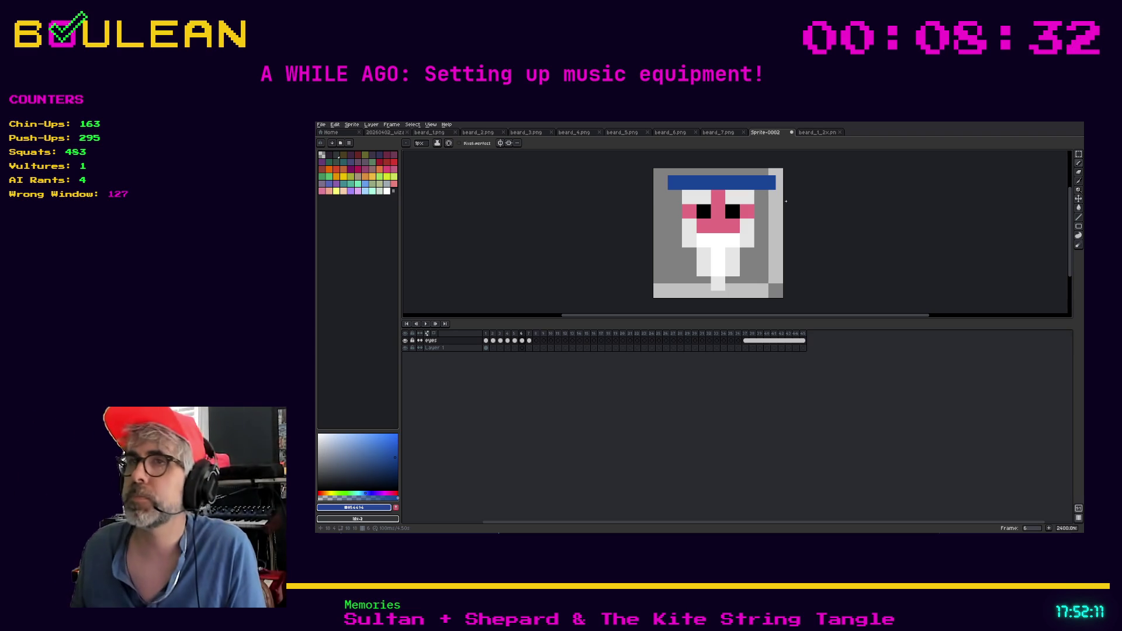
key(ctrl+z)
key(ctrl+z)
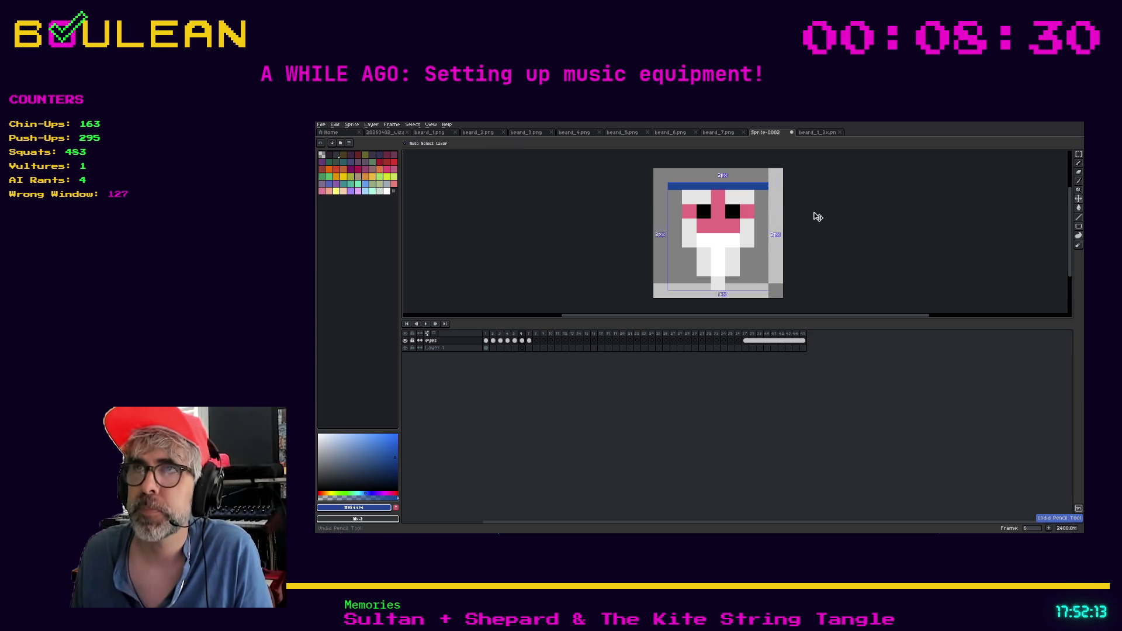
key(ctrl+z)
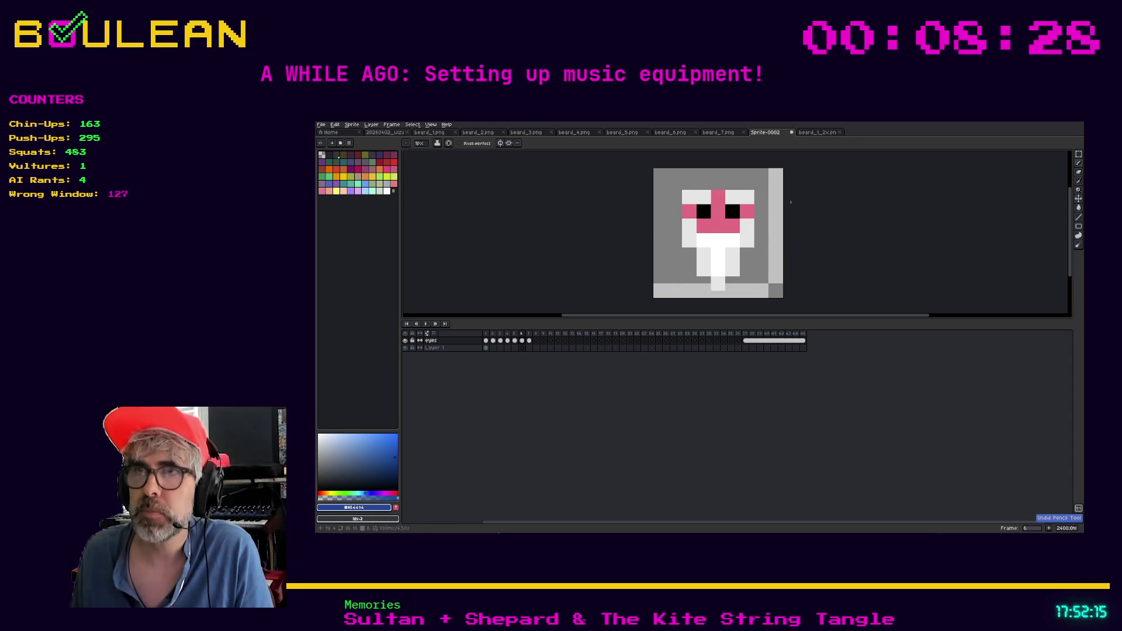
- Marquee-select the eyes and beard and move them up one pixel
key(m)
mouse_move(783, 297)
mouse_down()
mouse_move(692, 251)
mouse_move(652, 173)
mouse_up()
drag(709, 225, 711, 213)
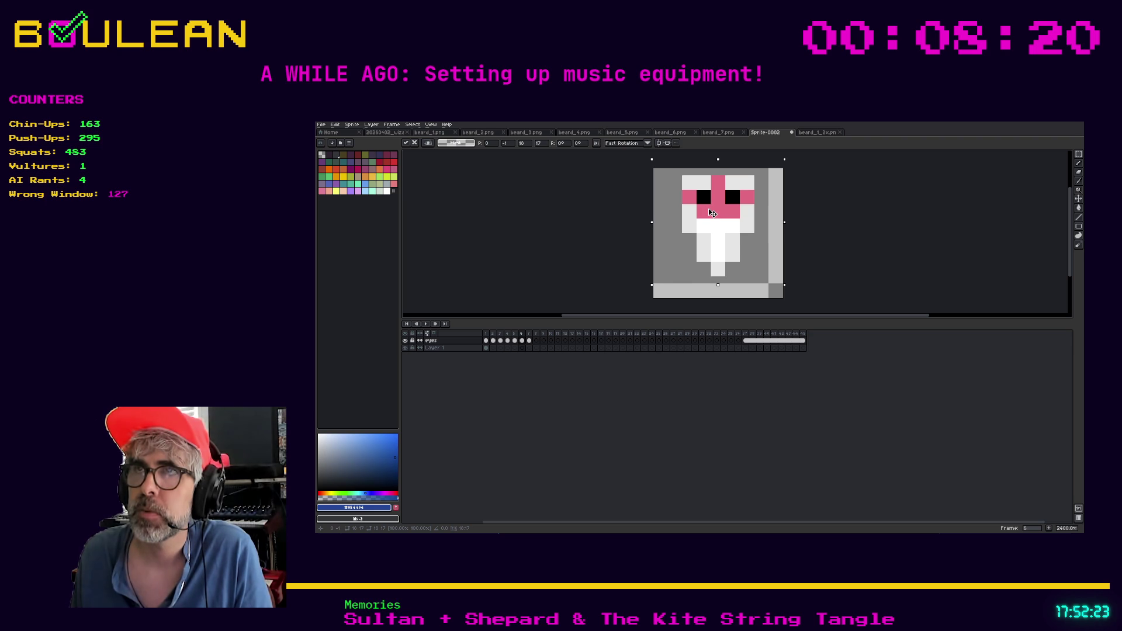
click(808, 236)
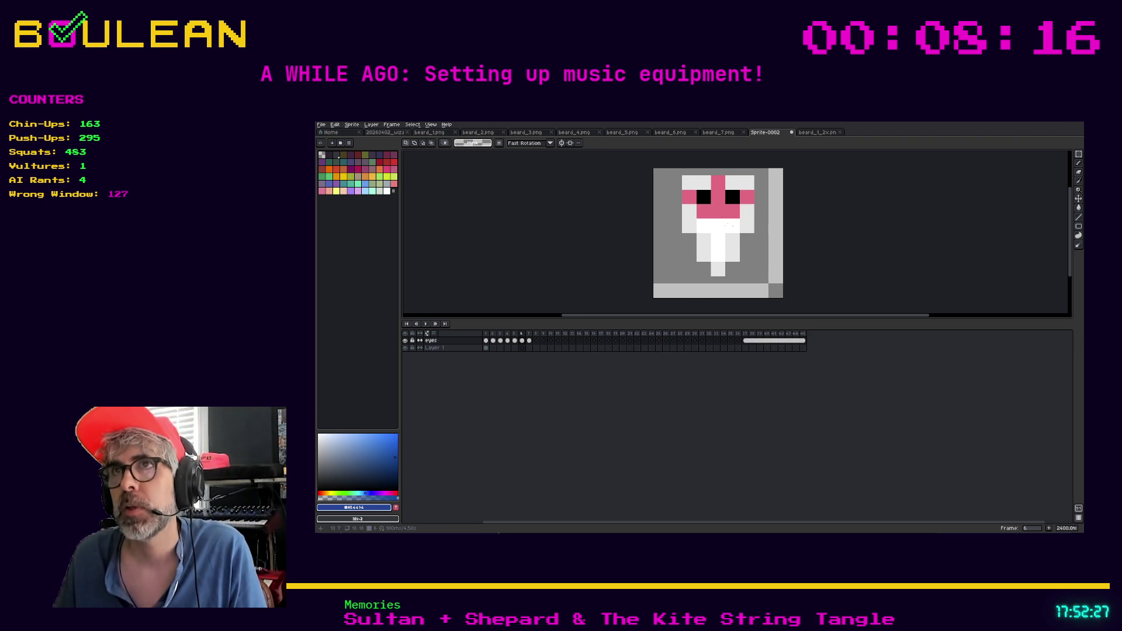
click(722, 133)
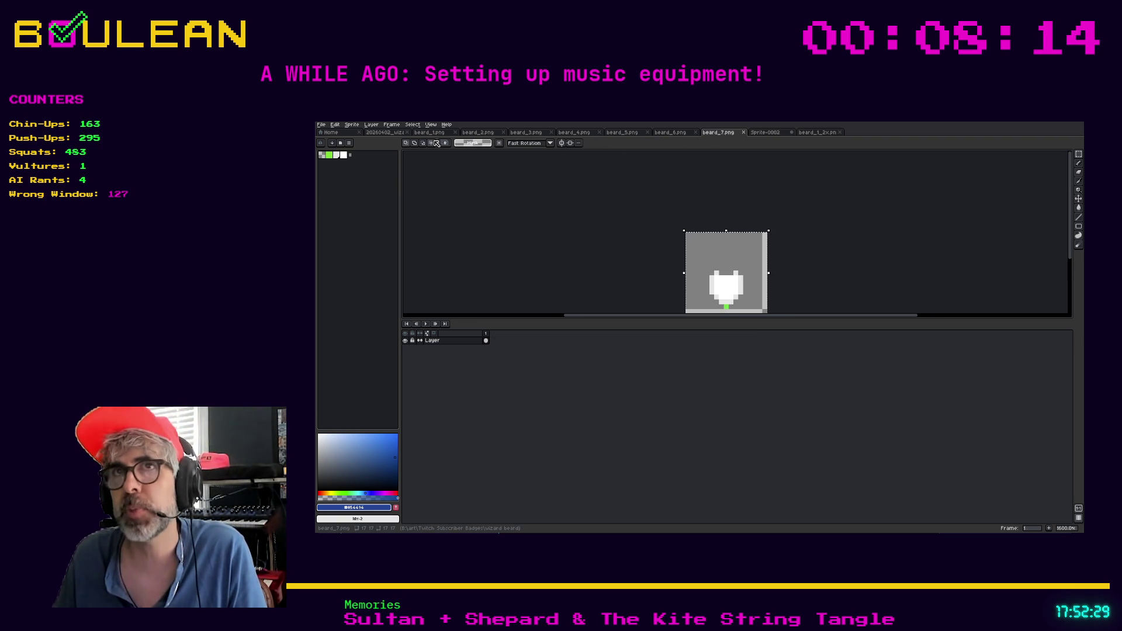
- Export beard_7 resized to 200% as beard_7_x2.png, then return to Sprite-0002
click(321, 124)
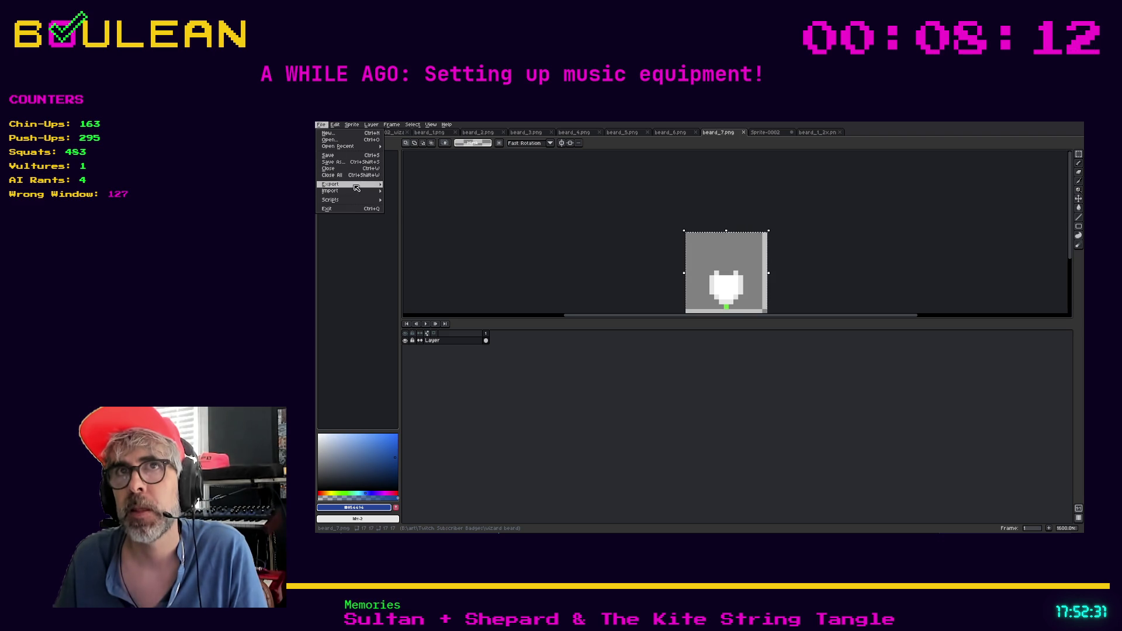
mouse_move(357, 185)
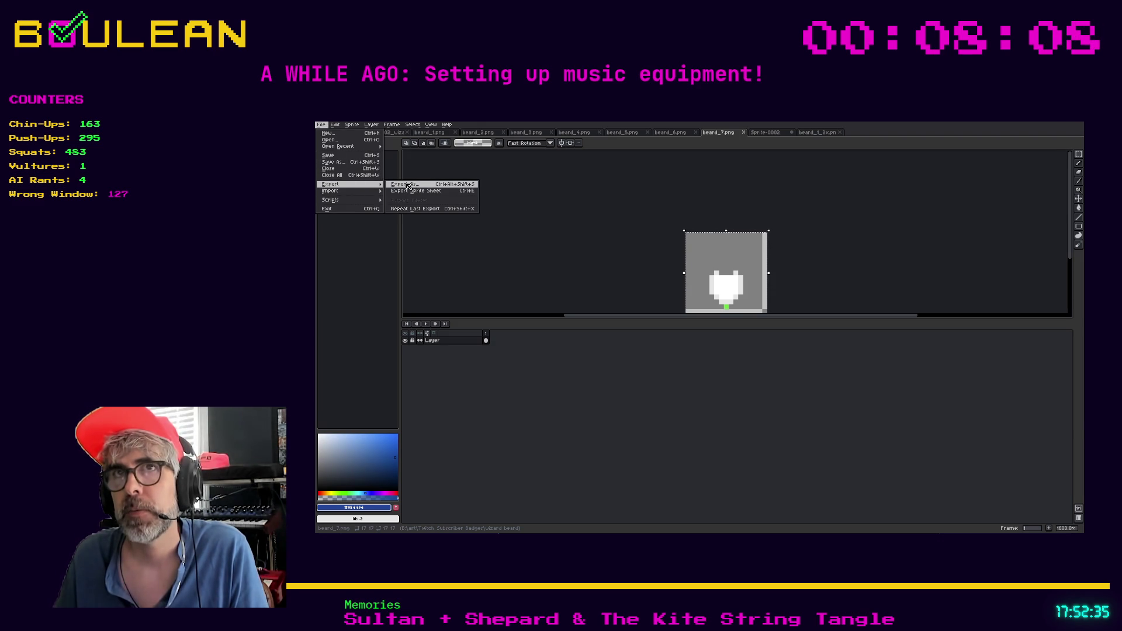
click(425, 186)
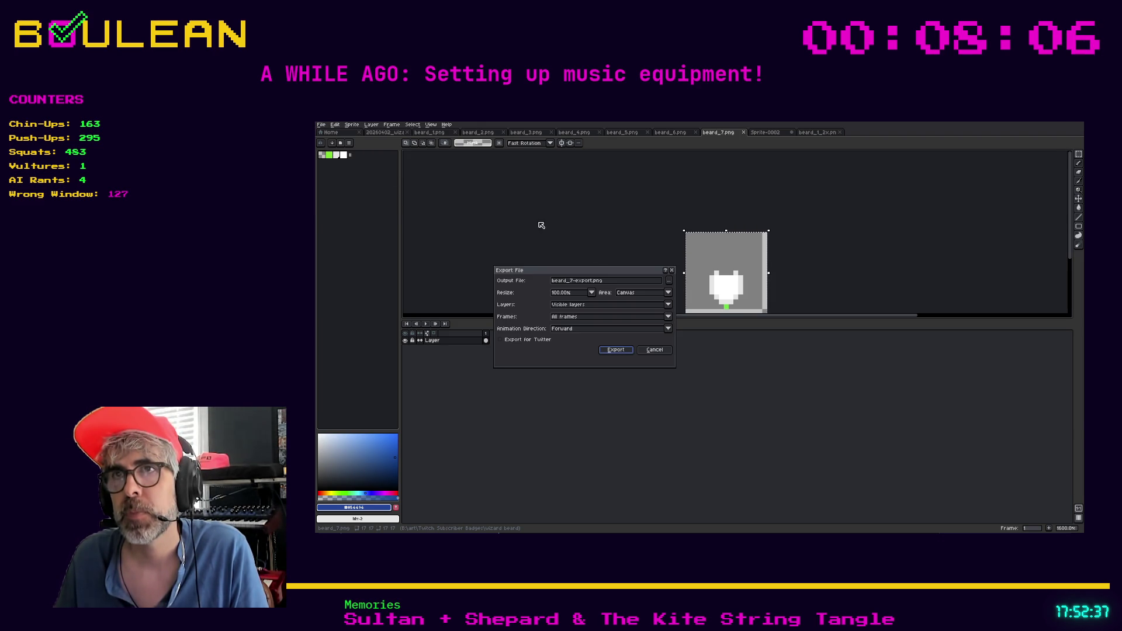
click(594, 283)
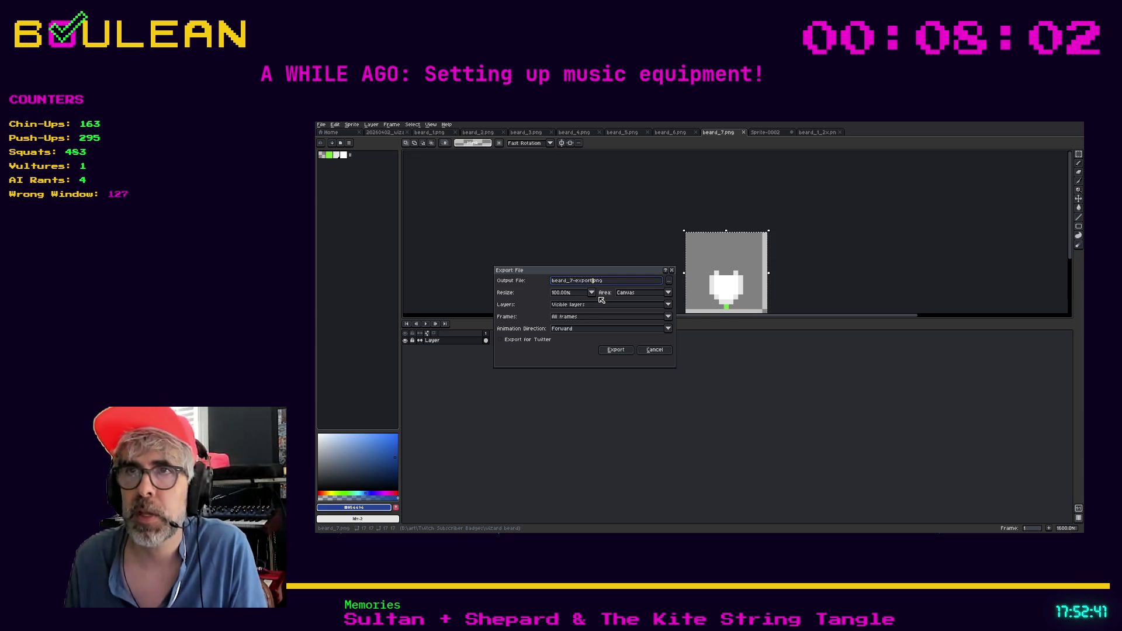
key(BackSpace)
key(BackSpace)
key(BackSpace)
text(_x)
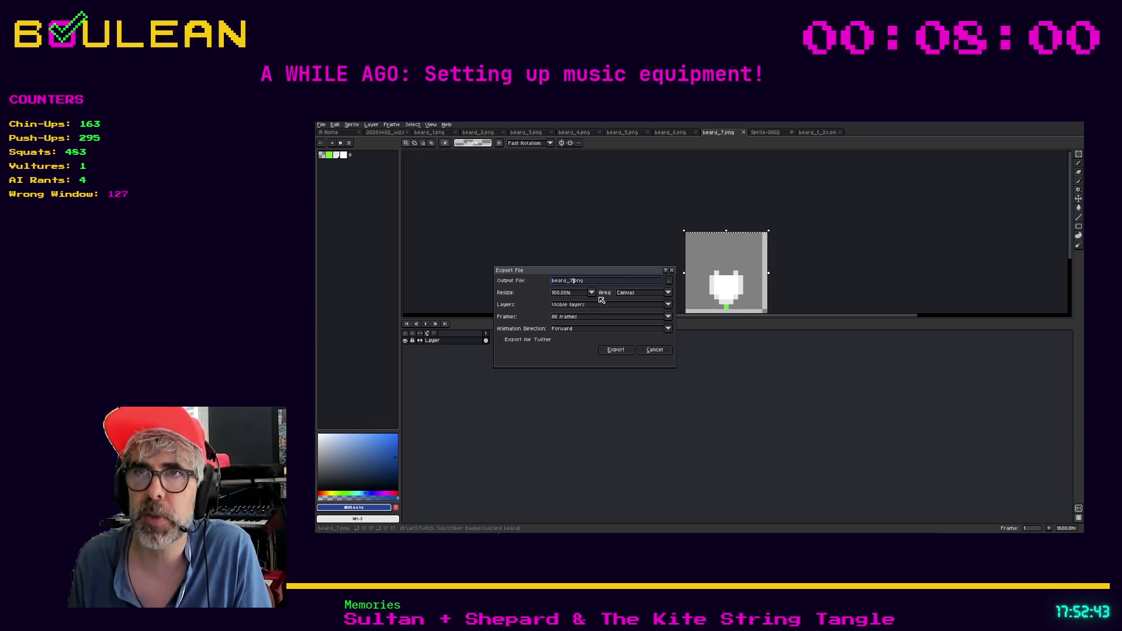
text(2.)
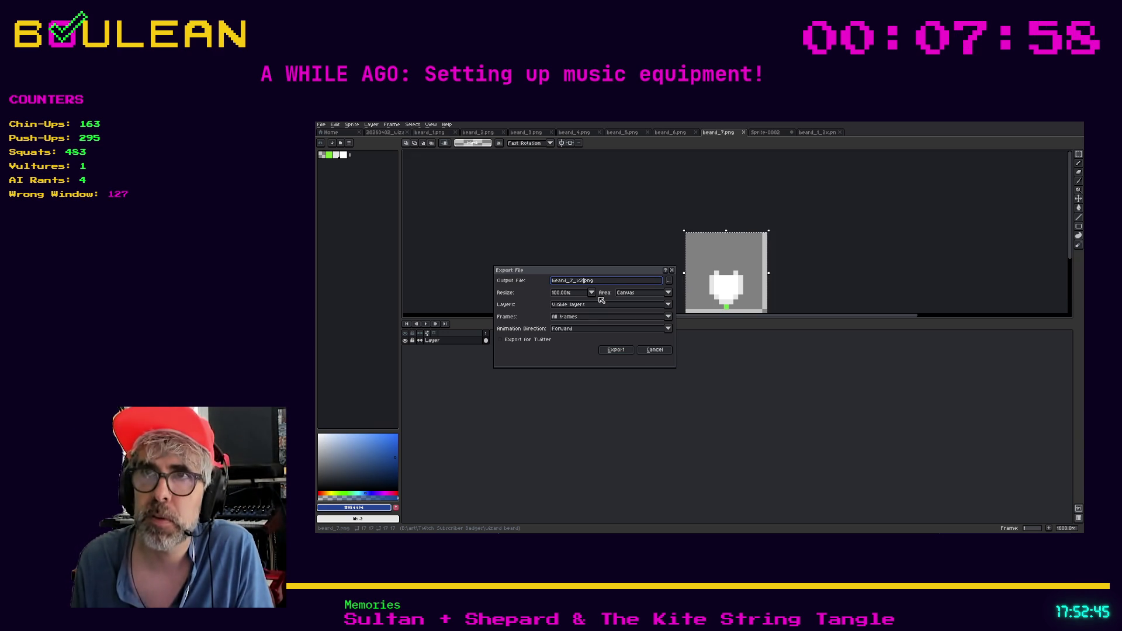
click(589, 297)
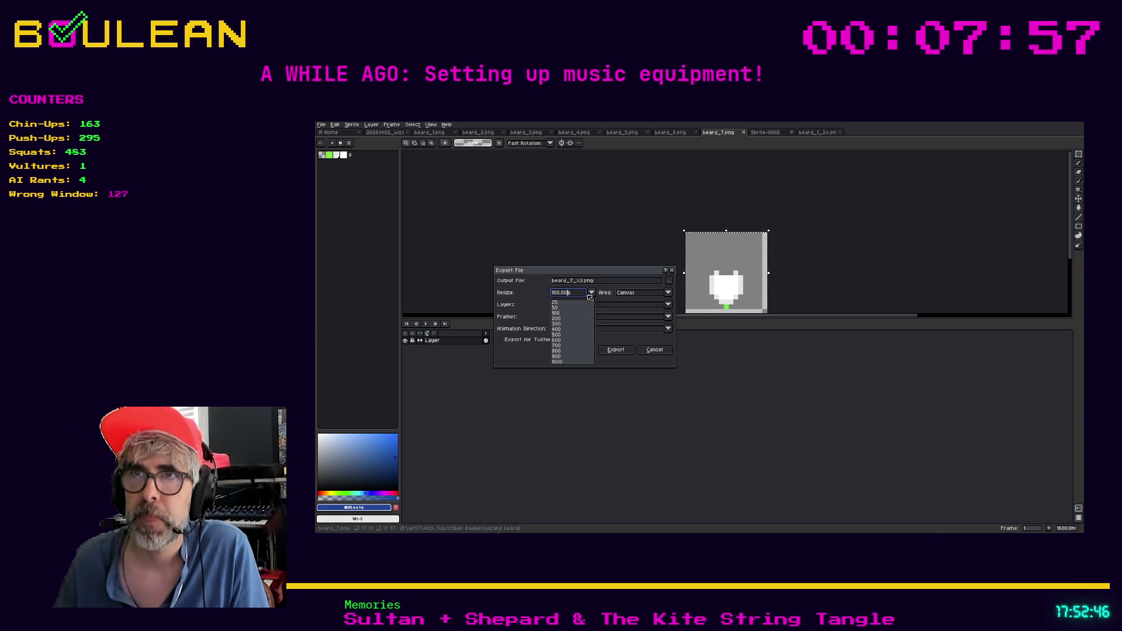
click(556, 318)
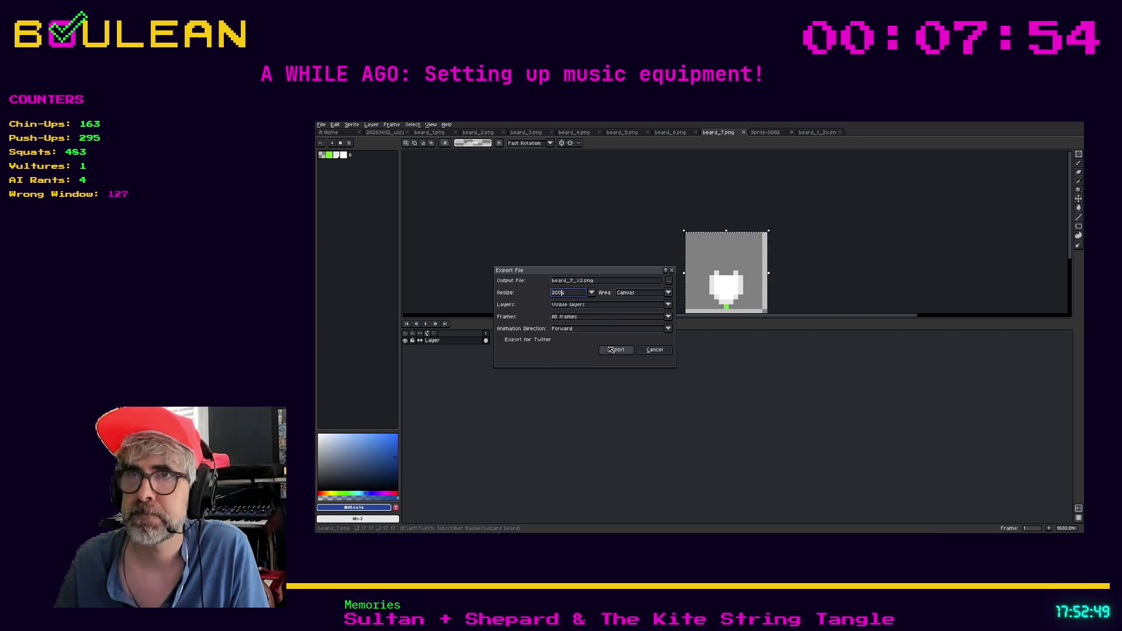
click(615, 350)
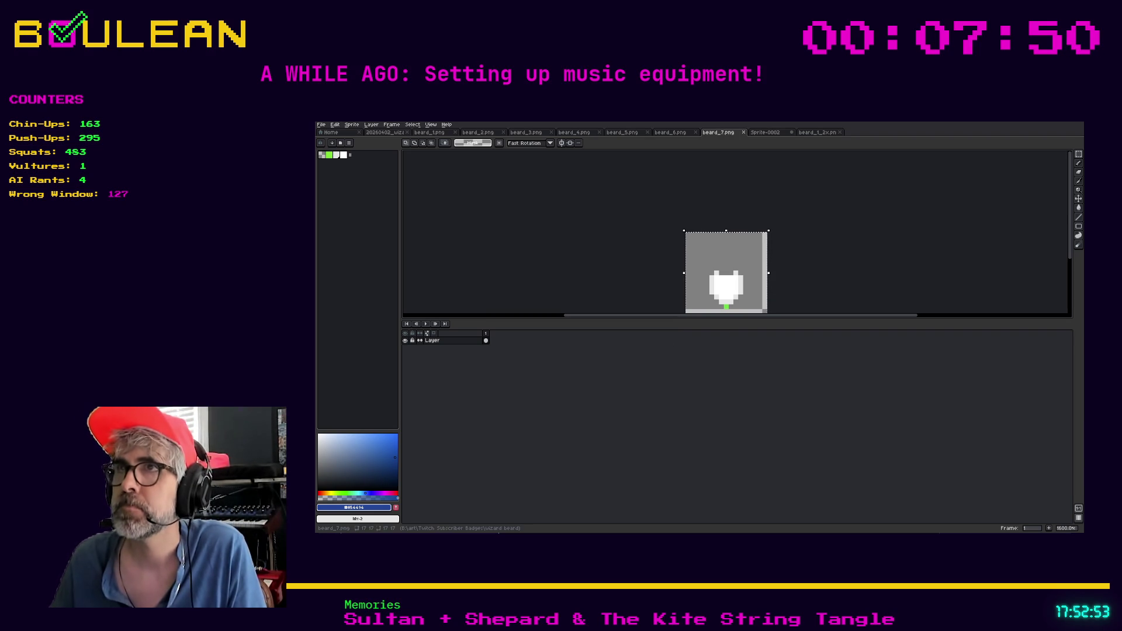
click(761, 133)
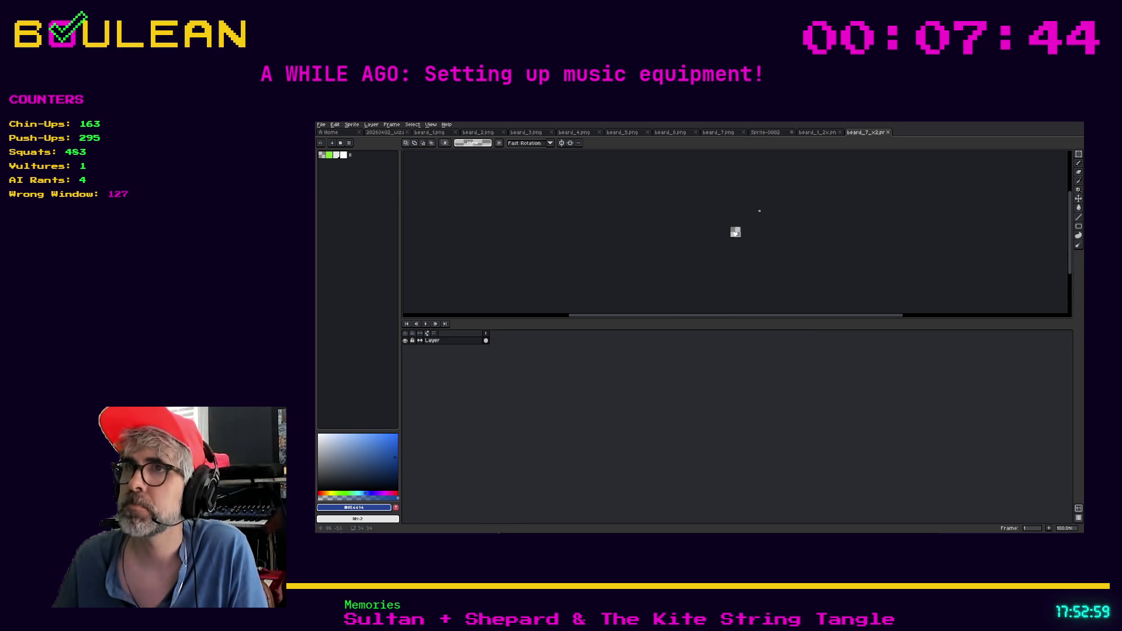
- Drag the pasted beard up-left under the eyes, nudge it up one pixel, and drop it
key(ctrl+shift+Tab)
key(ctrl+shift+Tab)
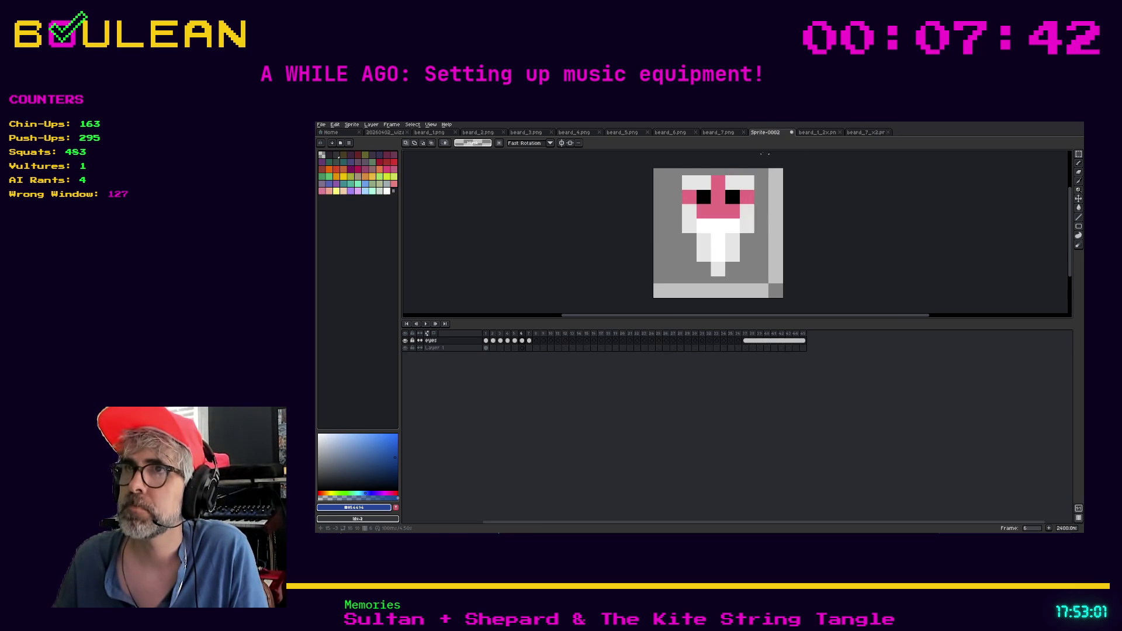
mouse_move(826, 273)
mouse_down()
mouse_move(778, 228)
mouse_move(775, 192)
mouse_move(768, 217)
mouse_move(774, 183)
mouse_move(776, 208)
mouse_up()
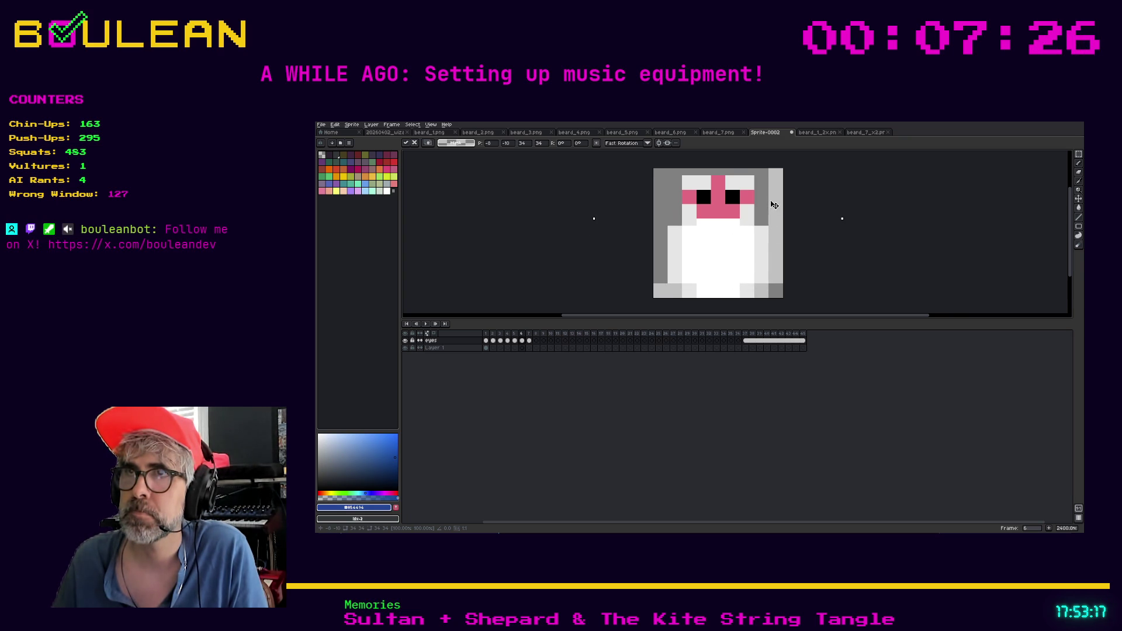
key(Up)
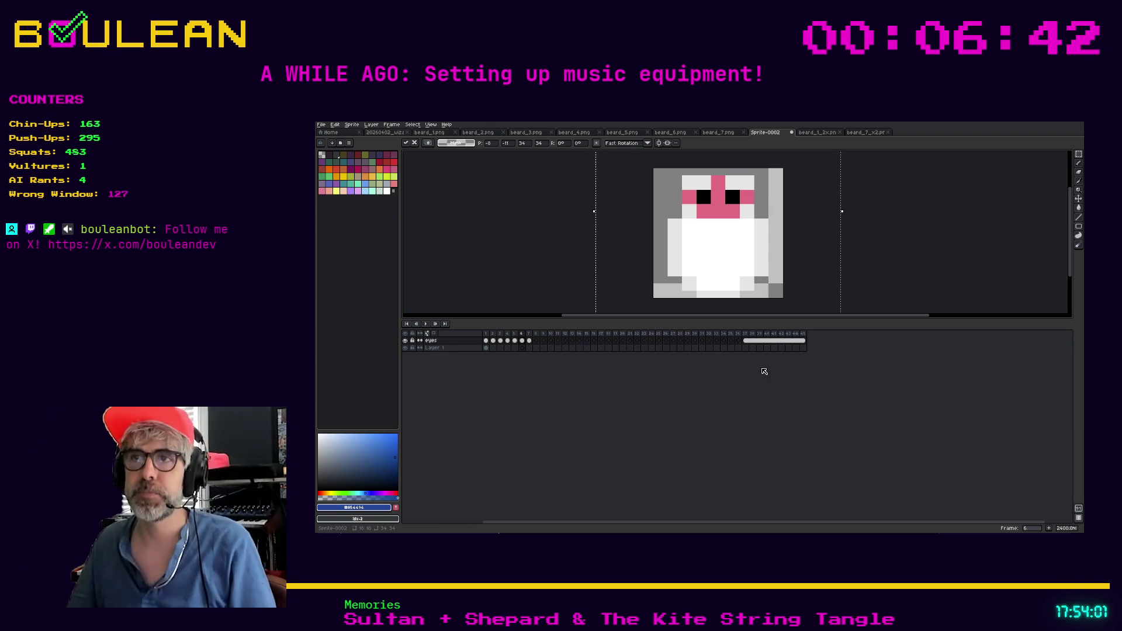
key(Return)
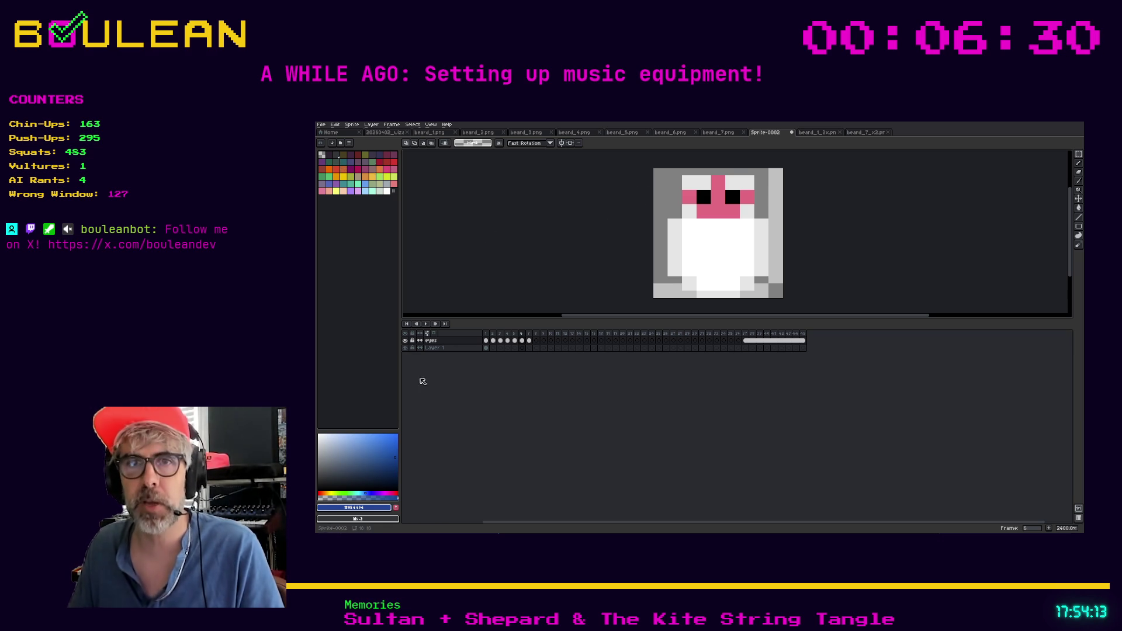
- Fill Sprite-0002's grey background with black sampled from the sprite
key(i)
click(543, 308)
key(b)
click(656, 287)
key(g)
click(653, 283)
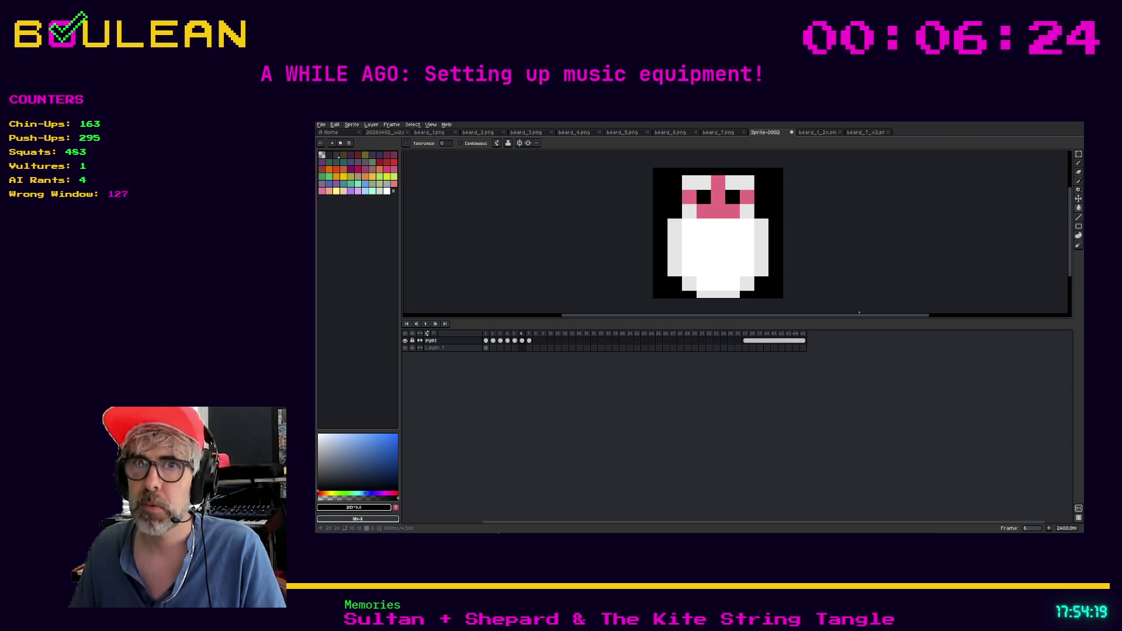
- Sample the wizard's hat blue and draw a blue band along Sprite-0002's top row
click(387, 133)
key(i)
click(720, 225)
click(866, 133)
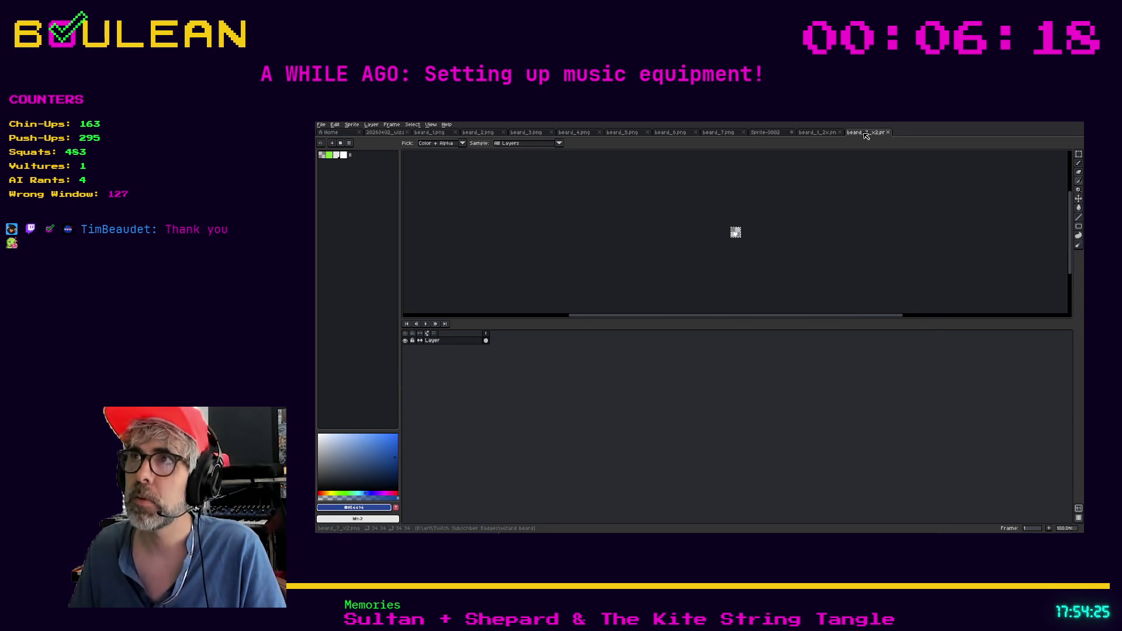
click(765, 133)
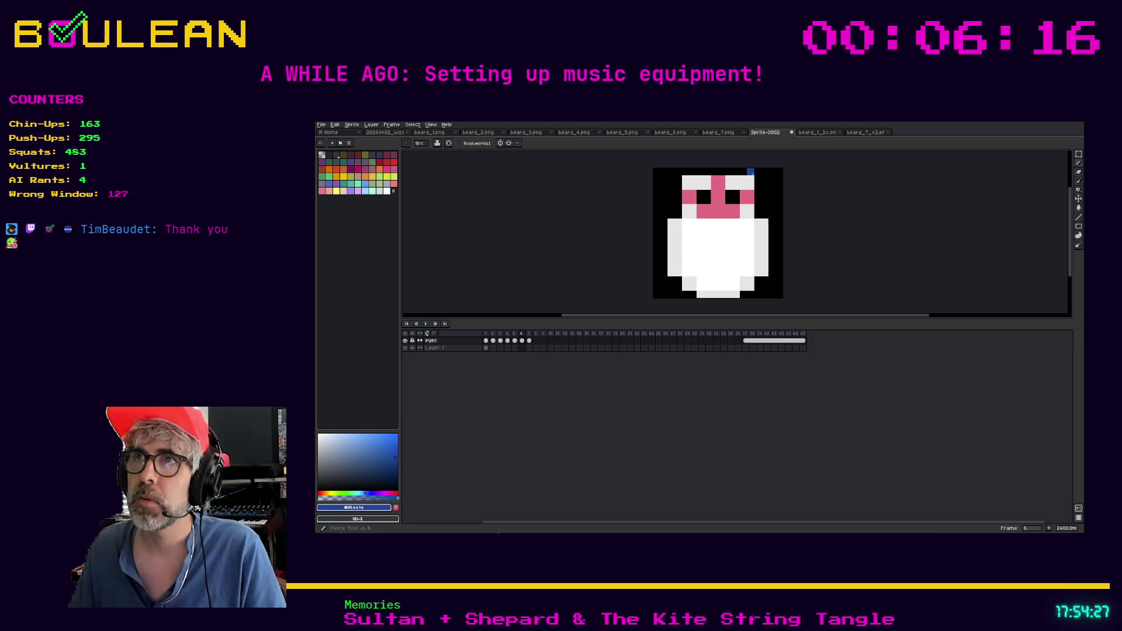
drag(757, 171, 688, 171)
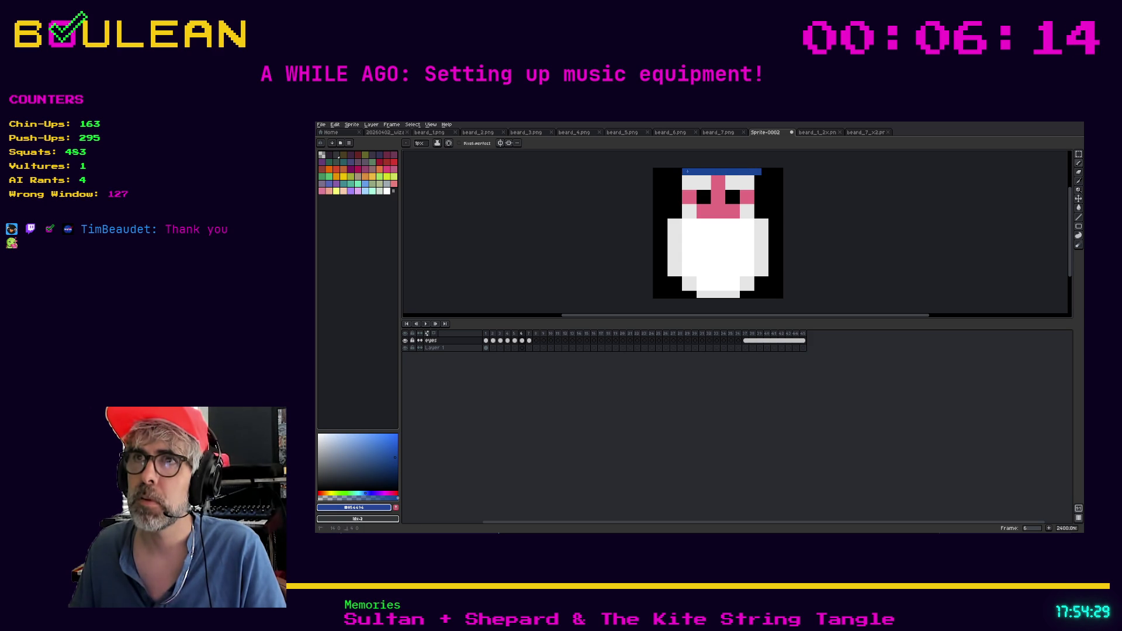
click(387, 133)
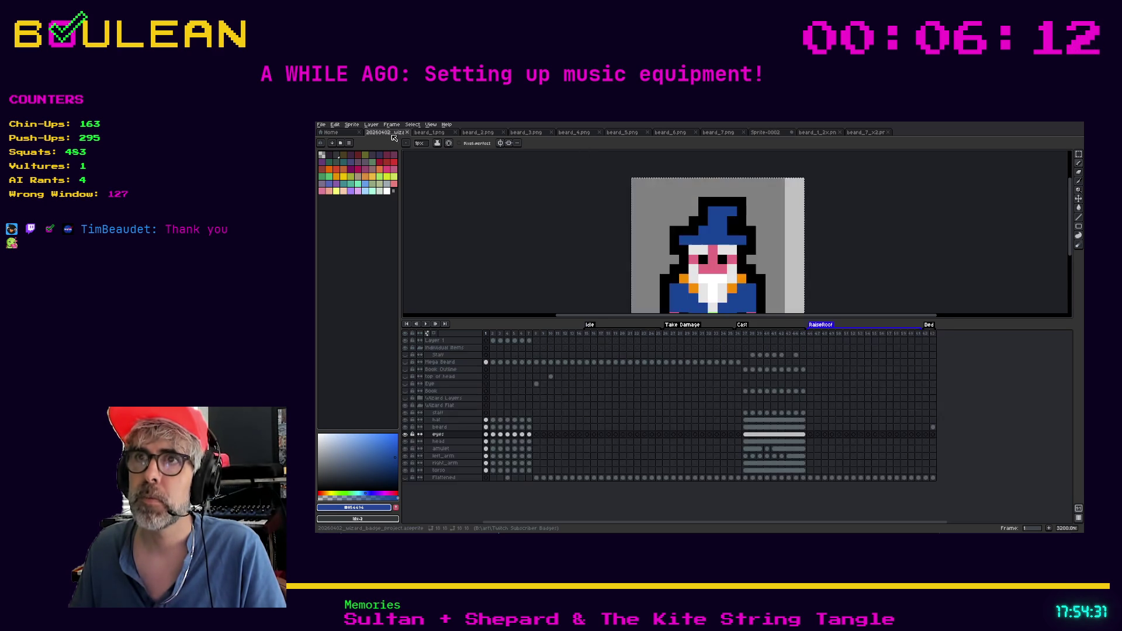
- Zoom in on the wizard sprite's hat and show the pixel grid
scroll(684, 243, up, 3)
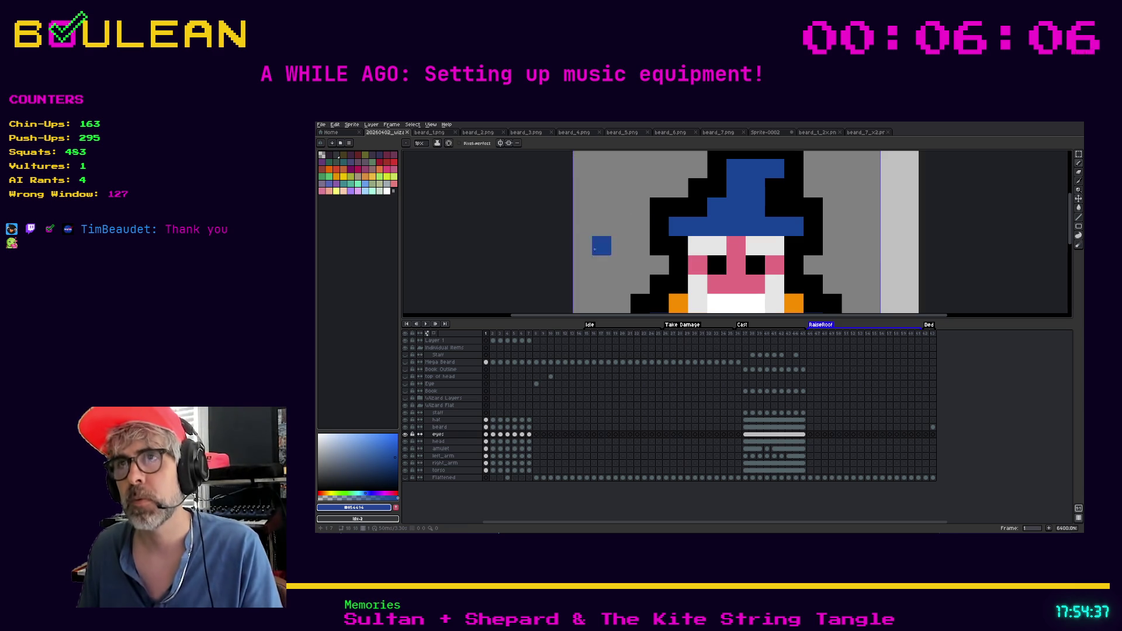
key(ctrl+shift+apostrophe)
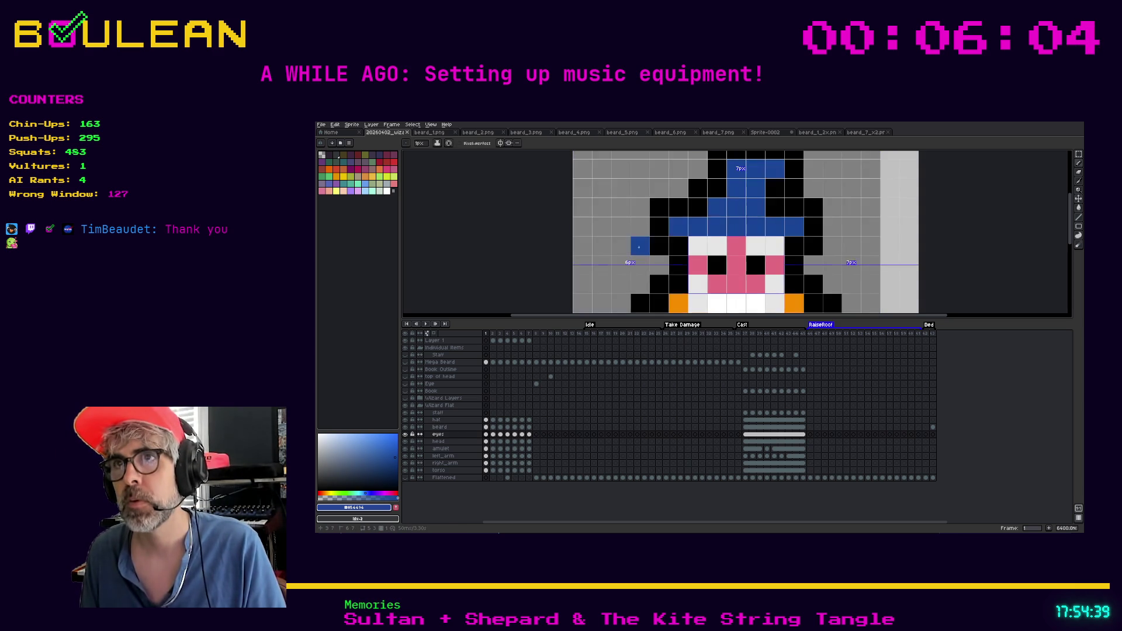